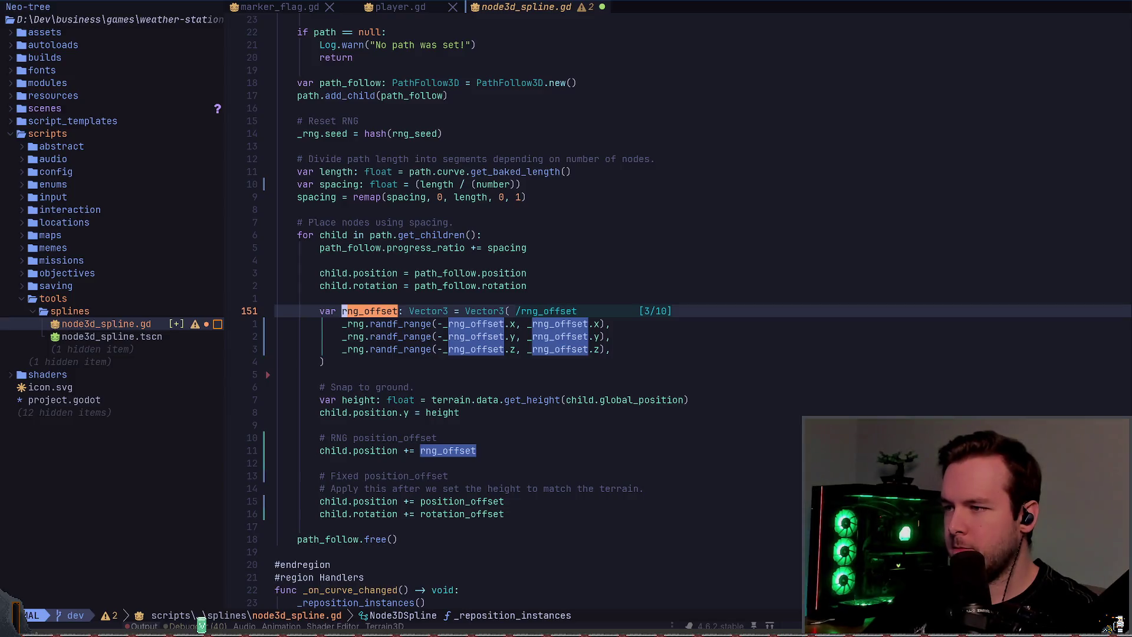
- Clear the rng_offset search highlights in node3d_spline.gd and go back to the Godot fence scene
key("Escape")
key("j")
key("j")
key("j")
key("j")
key("j")
key("j")
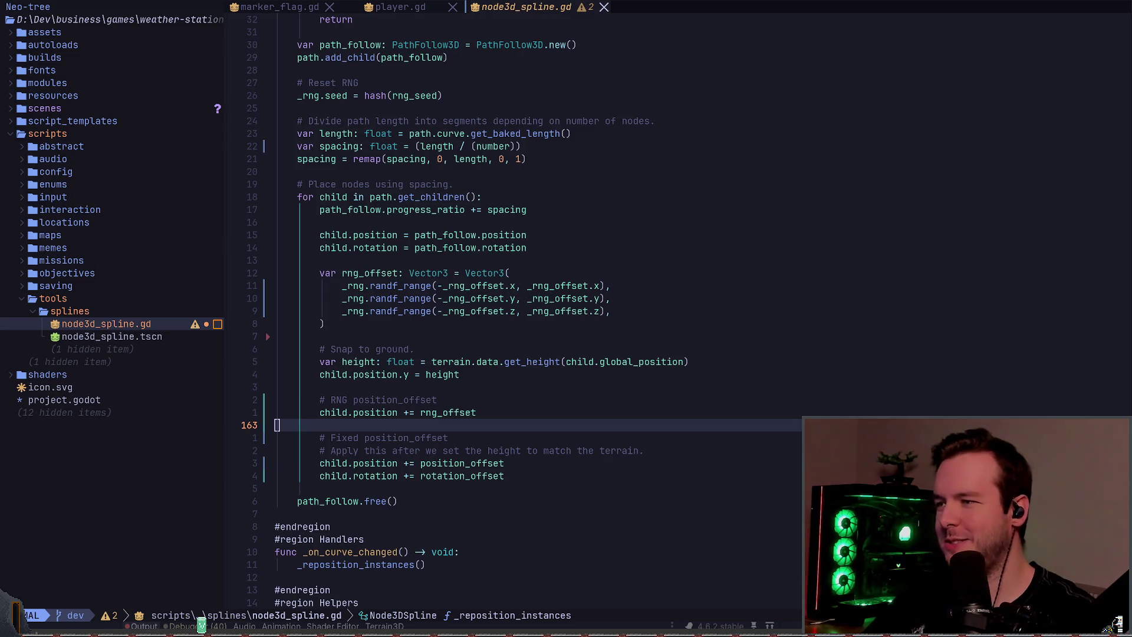
key("alt+Tab")
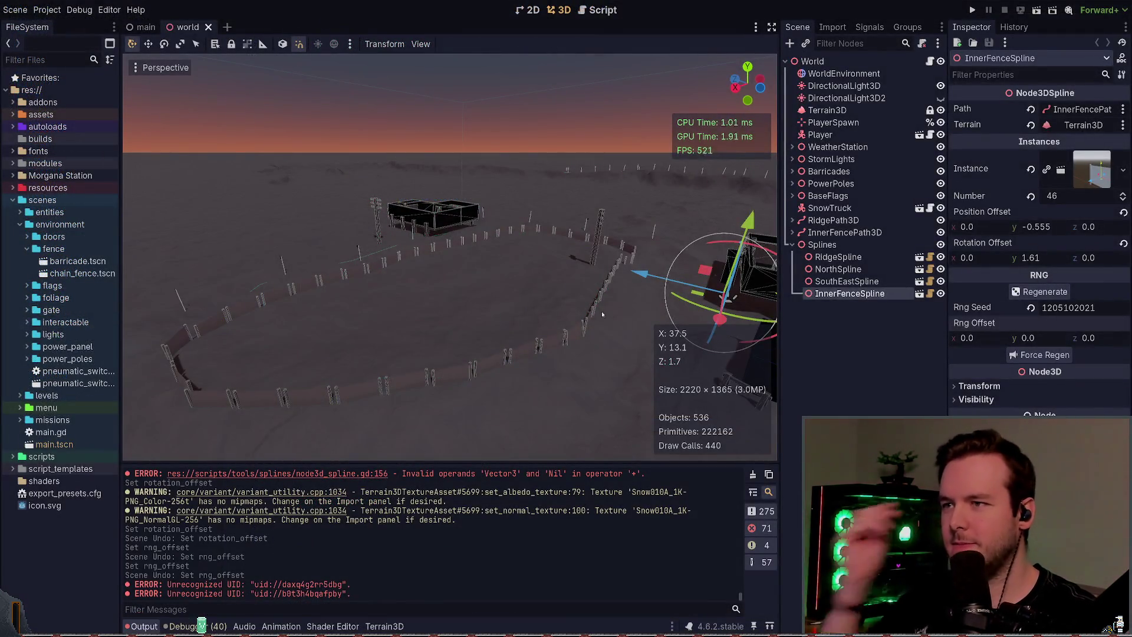
- Regenerate the InnerFenceSpline and set its Rng Offset to -0.145, 0.265, 0.215
mouse_move(725, 339)
left_mouse_down()
mouse_move(696, 330)
mouse_move(743, 339)
mouse_move(744, 361)
left_mouse_up()
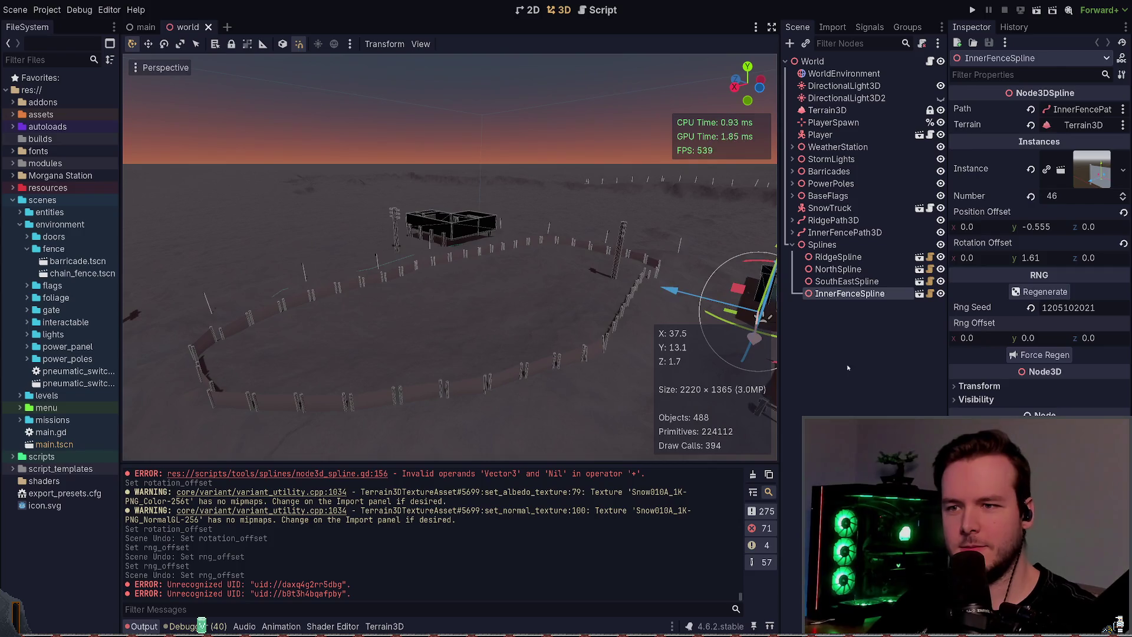
left_click(1050, 360)
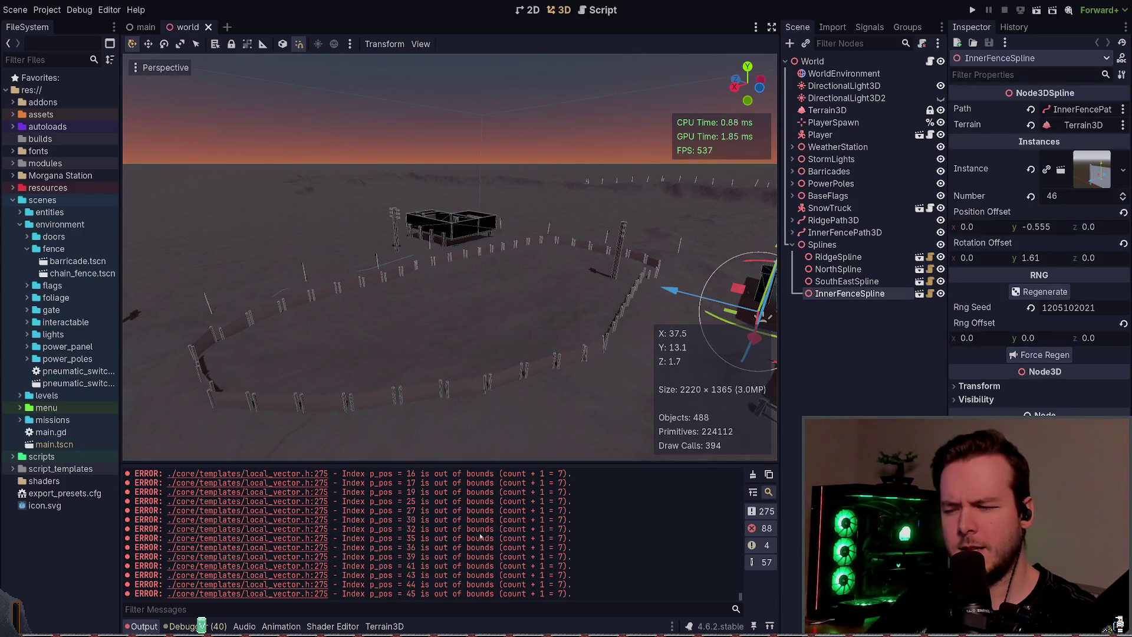
left_click(1123, 324)
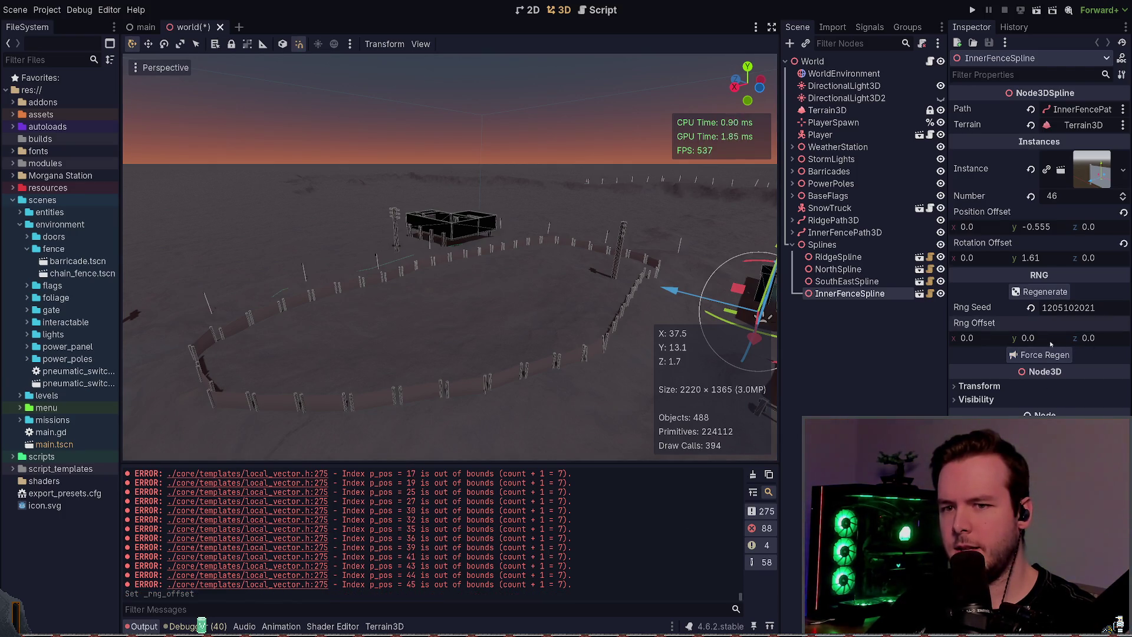
mouse_move(1029, 338)
left_mouse_down()
mouse_move(1101, 338)
mouse_move(1056, 339)
left_mouse_up()
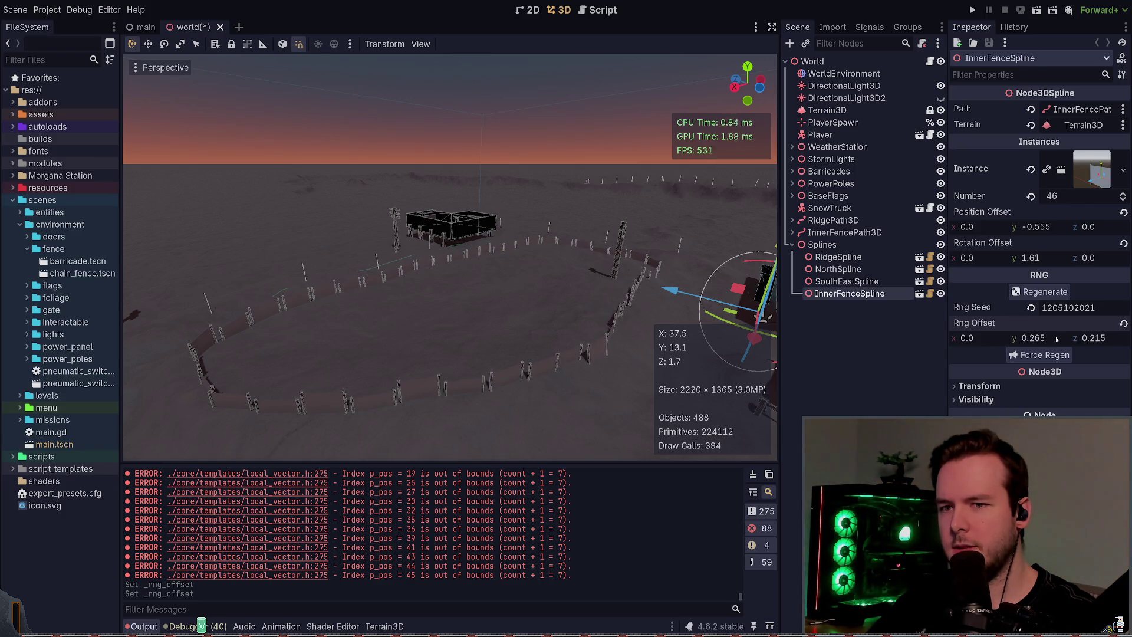
left_click_drag(981, 340, 969, 339)
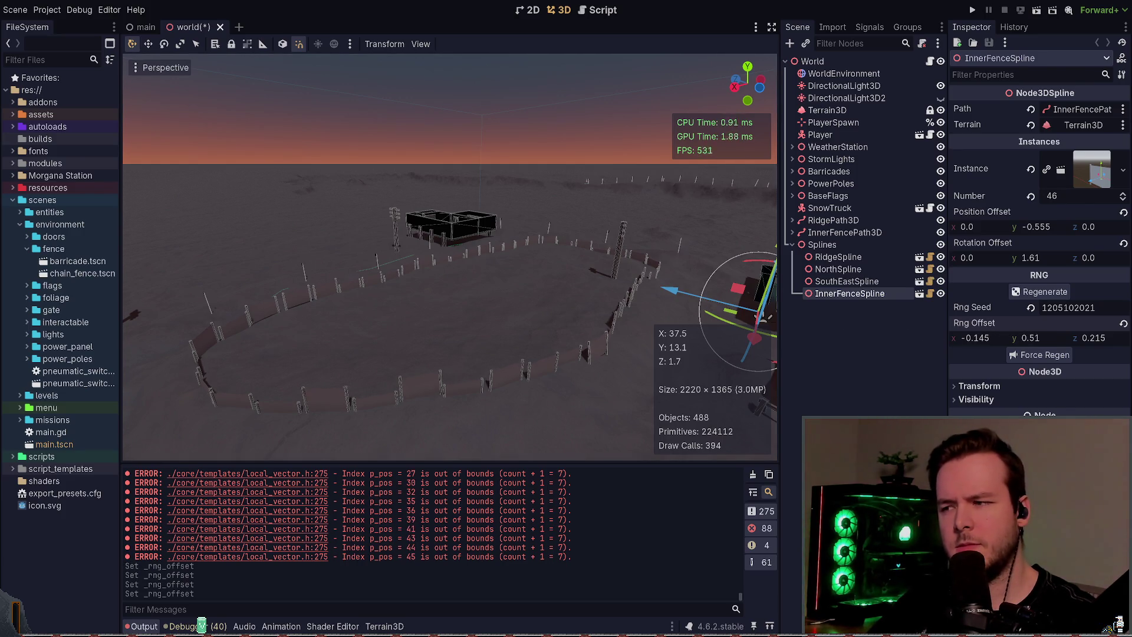
key("ctrl+z")
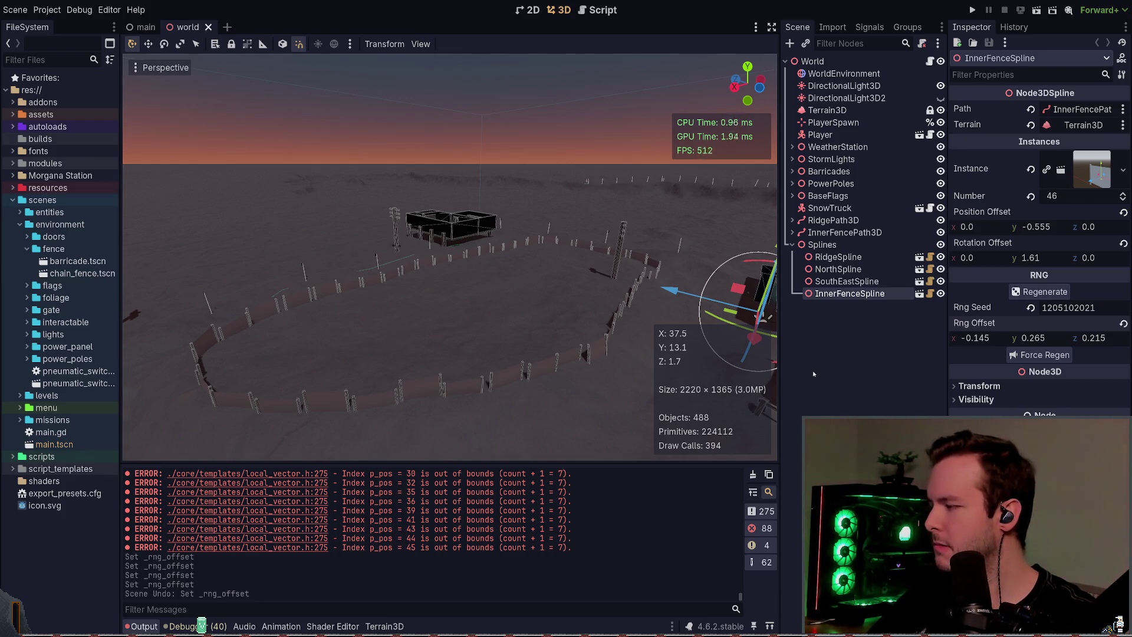
key("alt+Tab")
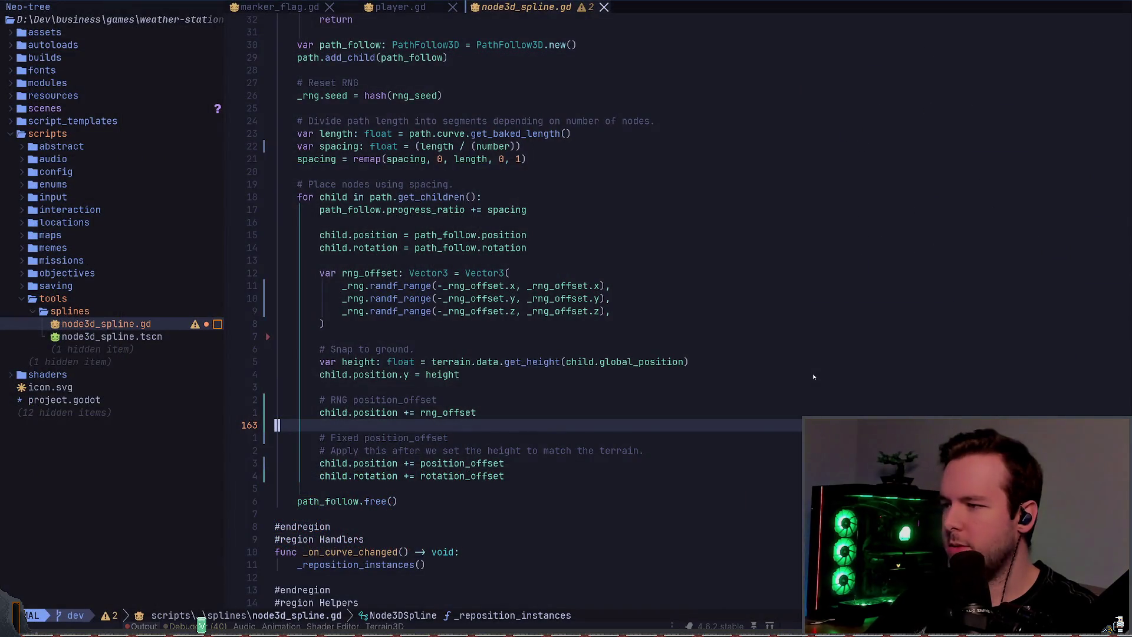
- Review the '# RNG position_offset' lines in node3d_spline.gd, then return to Godot
key("k")
key("k")
key("j")
key("f")
key("p")
key("z")
key("z")
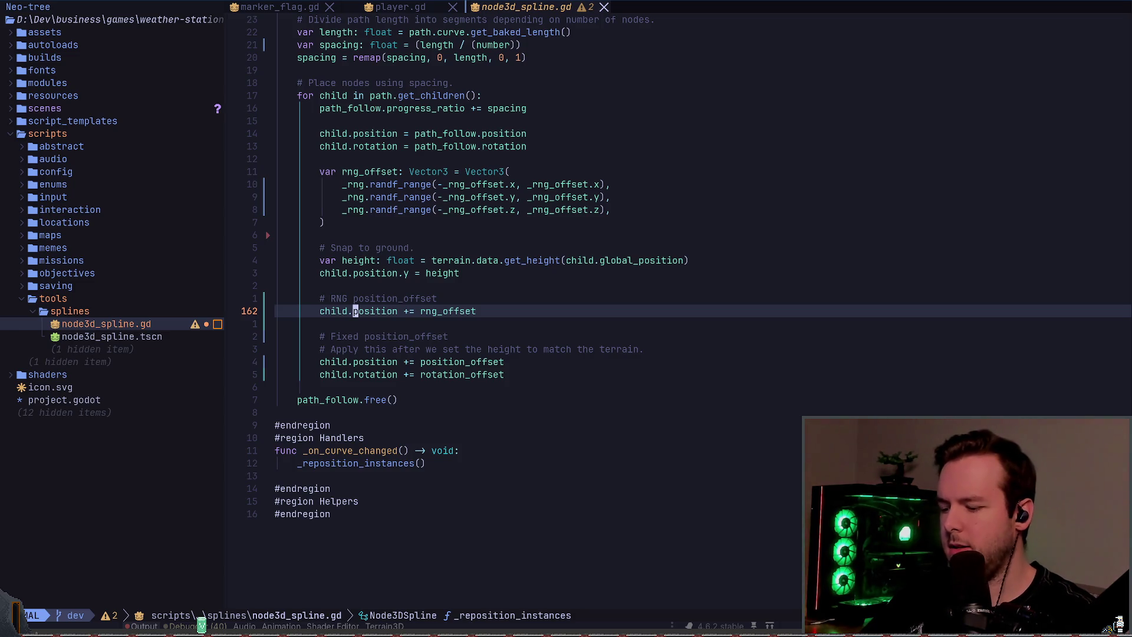
key("k")
key("k")
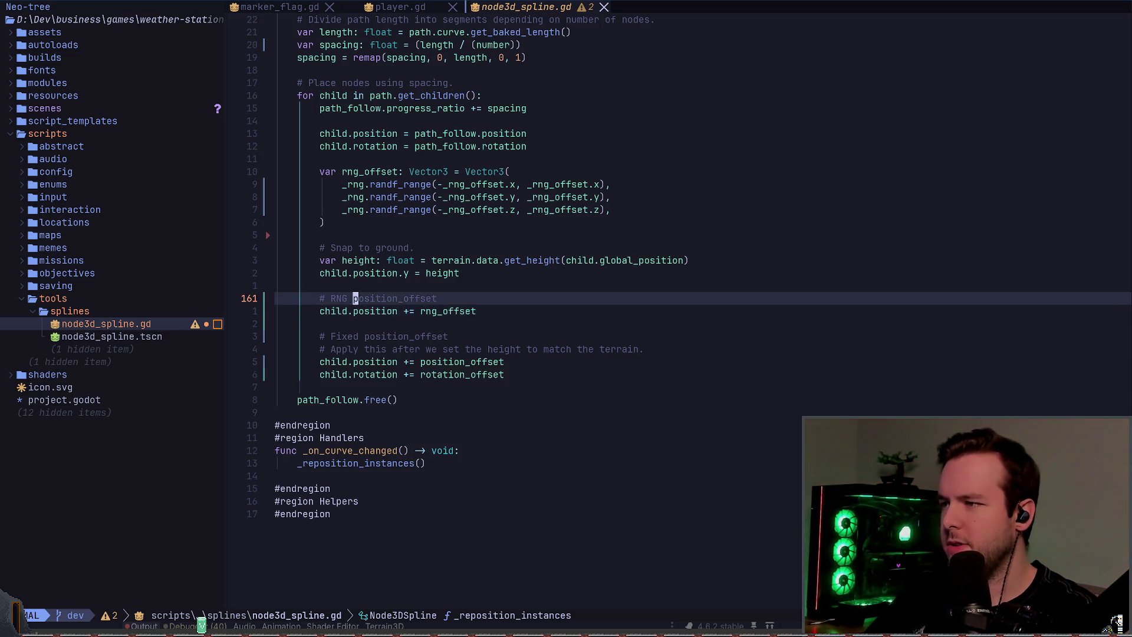
key("asciicircum")
key("j")
key("j")
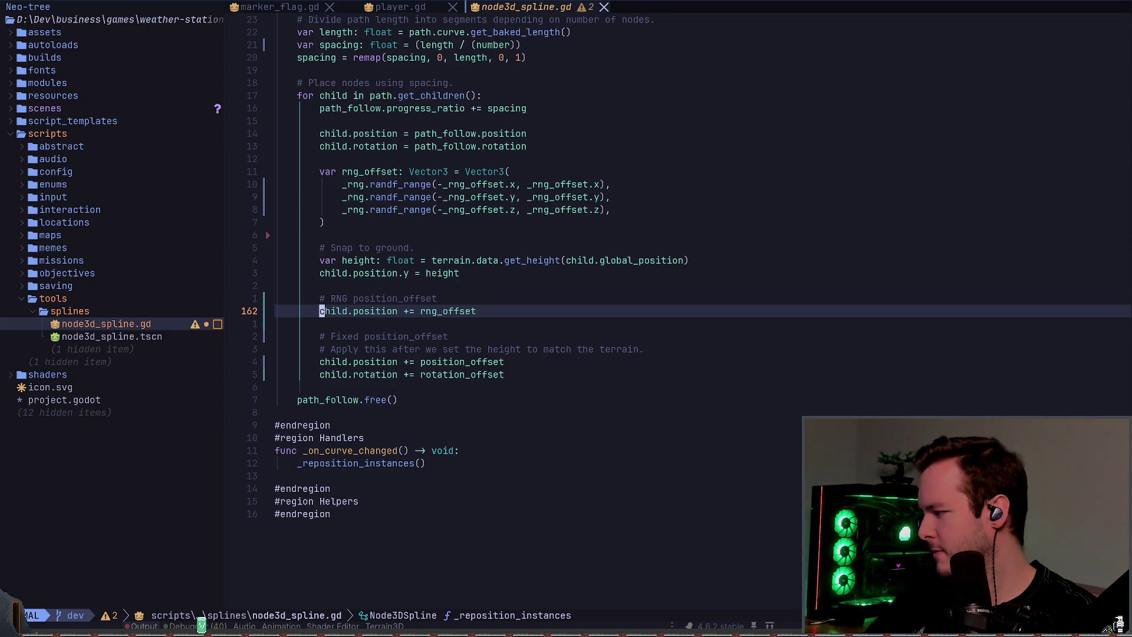
key("alt+Tab")
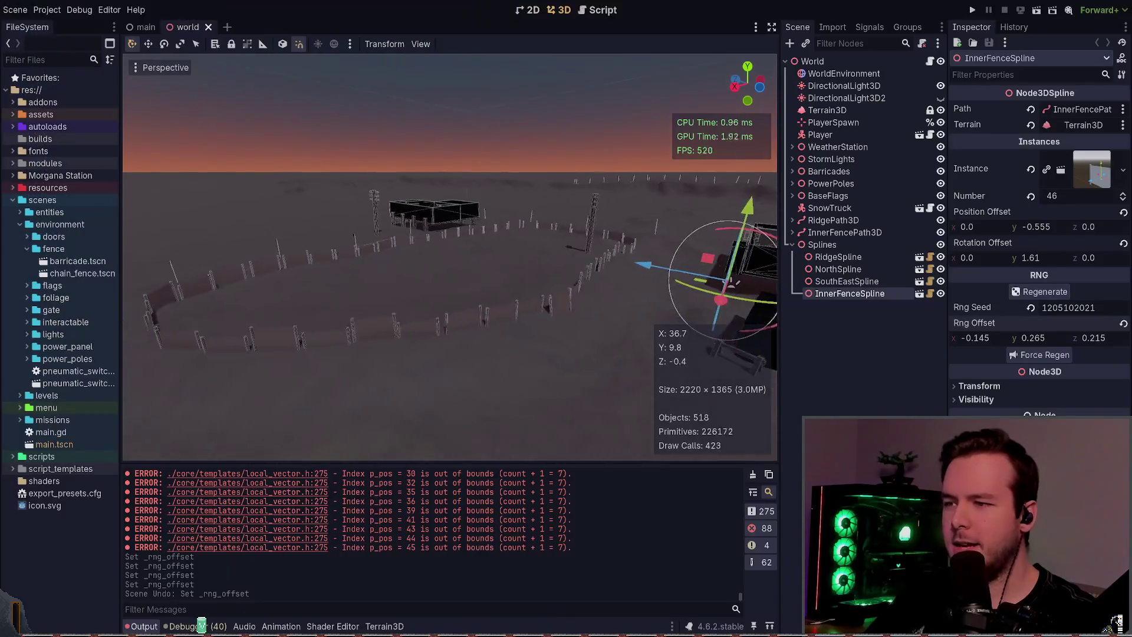
- Select InnerFenceSpline and lower its instance Number from 46 to 35
key("f")
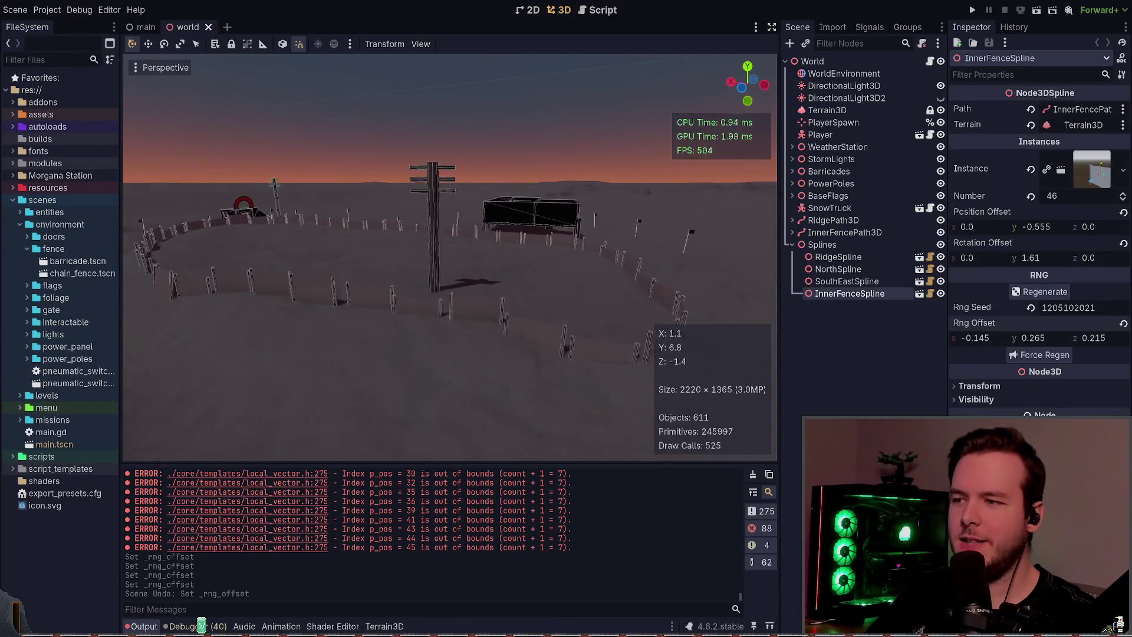
left_click(844, 232)
left_click(850, 294)
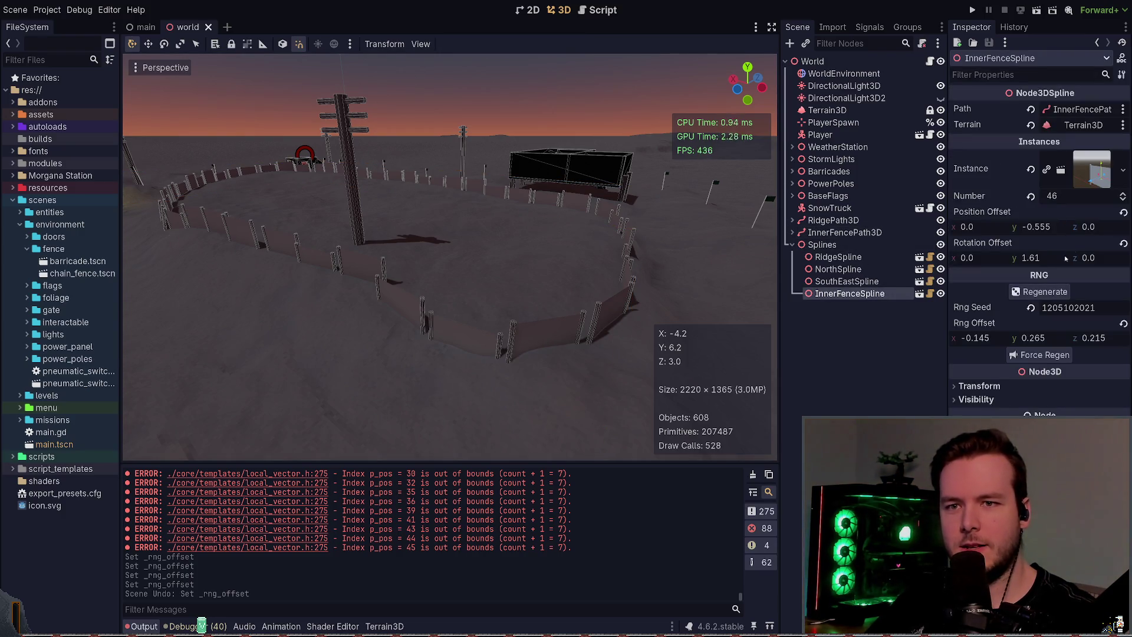
left_click(1124, 200)
left_click(1124, 200)
left_click(1123, 200)
left_click(1124, 200)
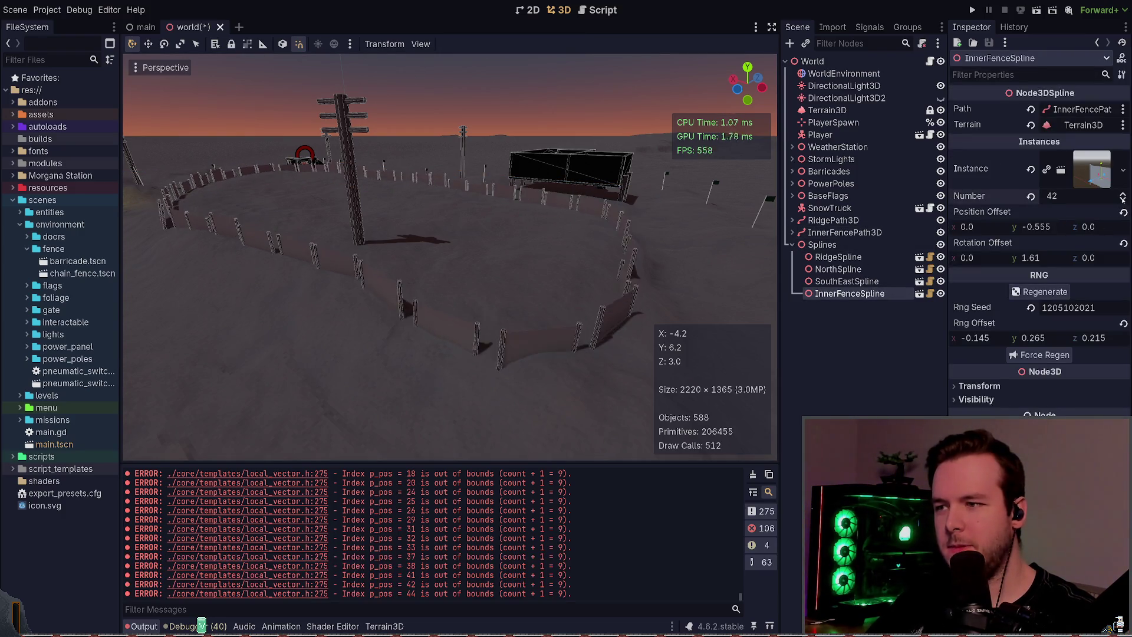
left_click(1124, 200)
left_click(1123, 200)
left_click(1124, 200)
left_click(1124, 200)
left_click(1124, 199)
left_click(1123, 200)
left_click(1124, 199)
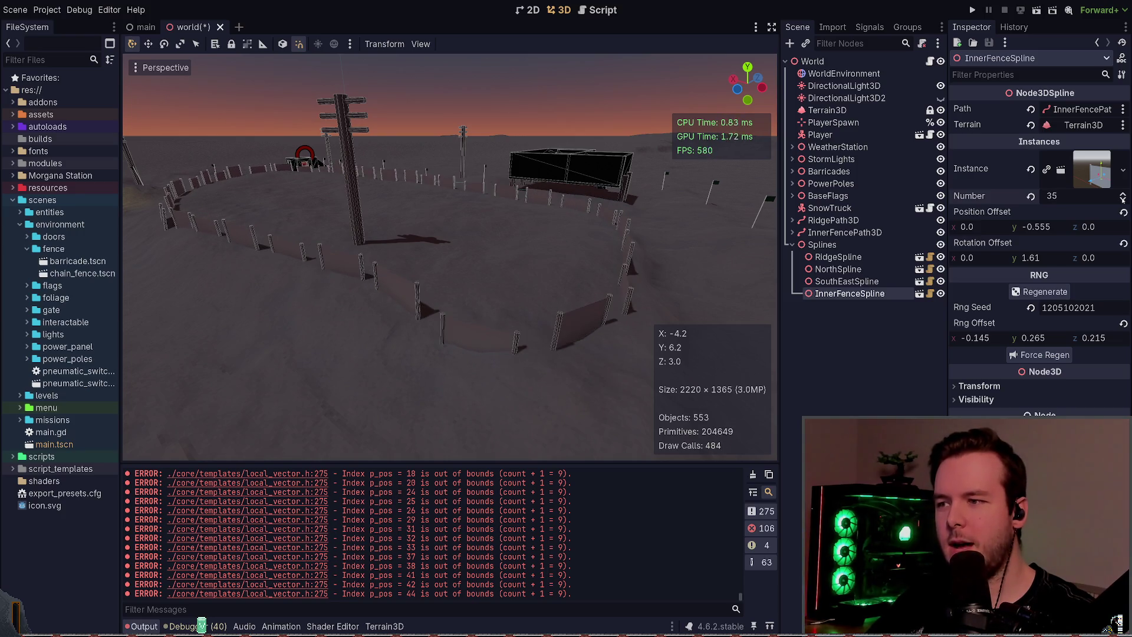
- Fly around the viewport to inspect the wider-spaced fence posts around the compound
key("d")
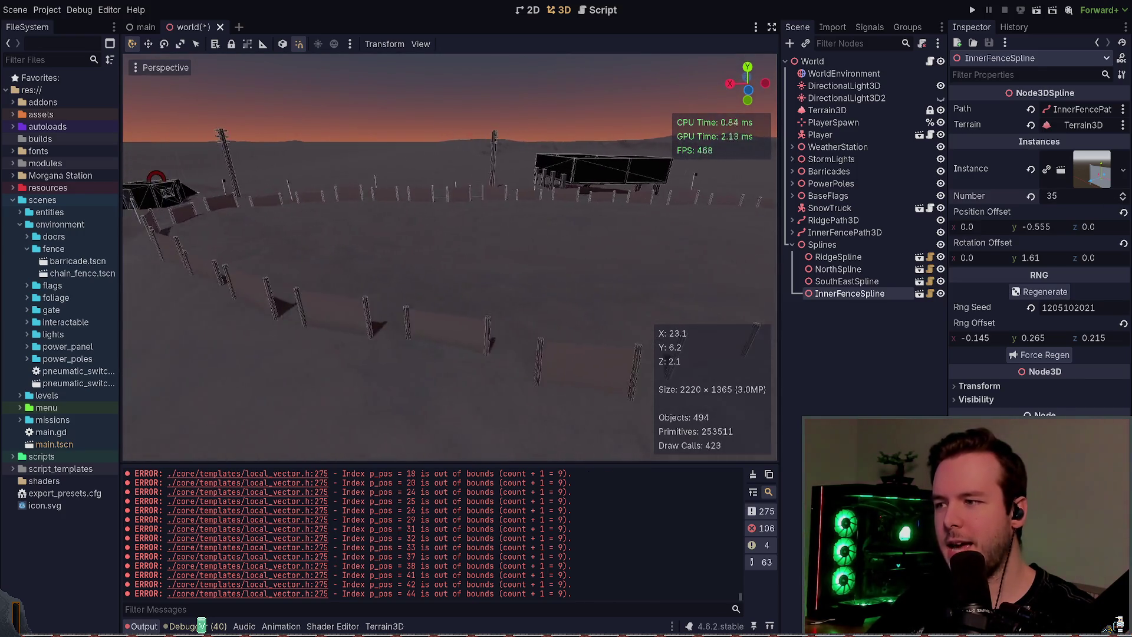
key("d")
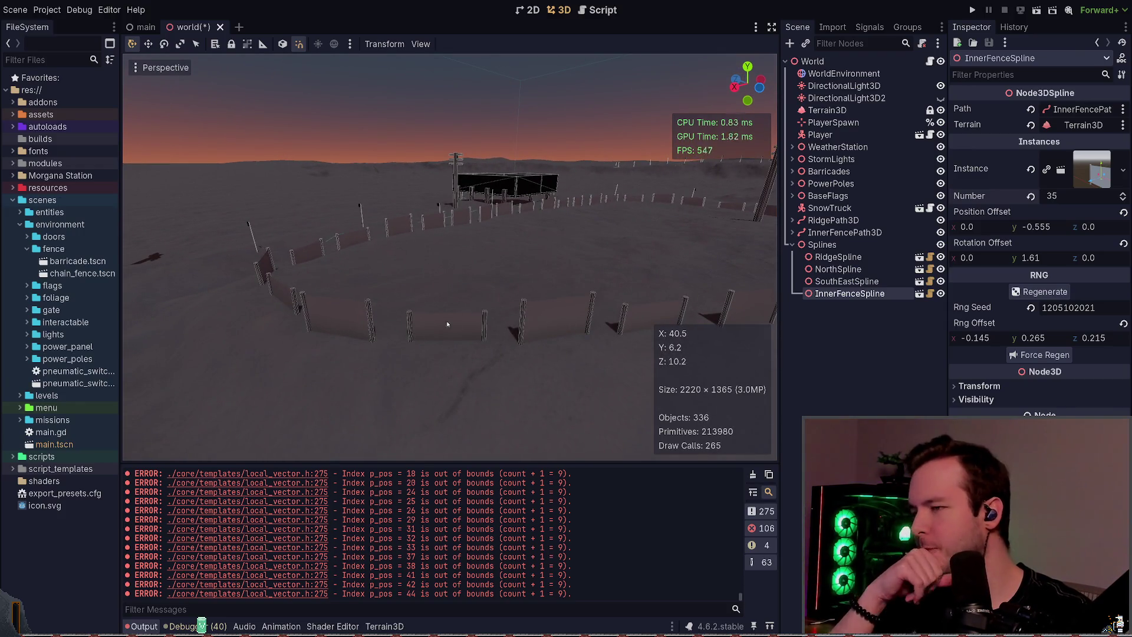
left_click_drag(448, 324, 425, 327)
left_click_drag(619, 301, 642, 315)
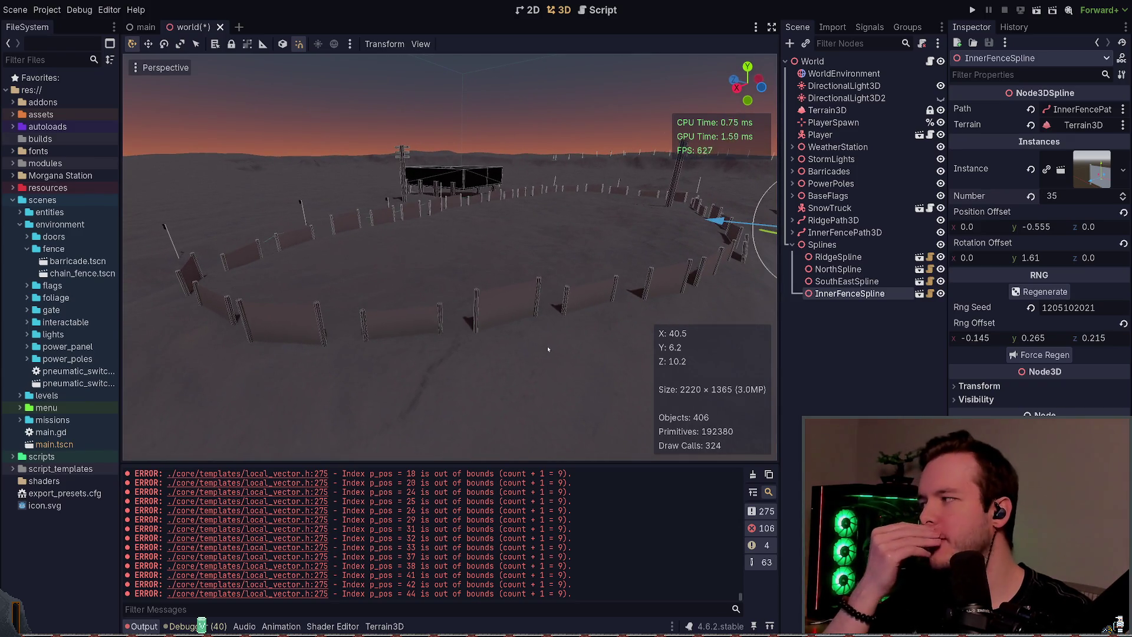
key("w")
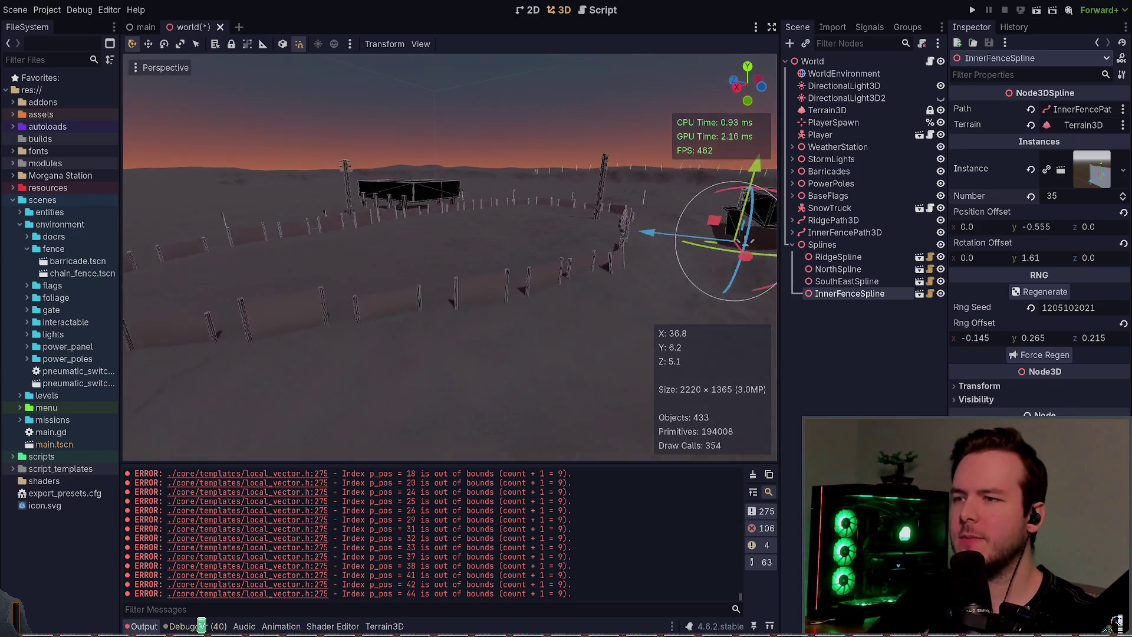
key("w")
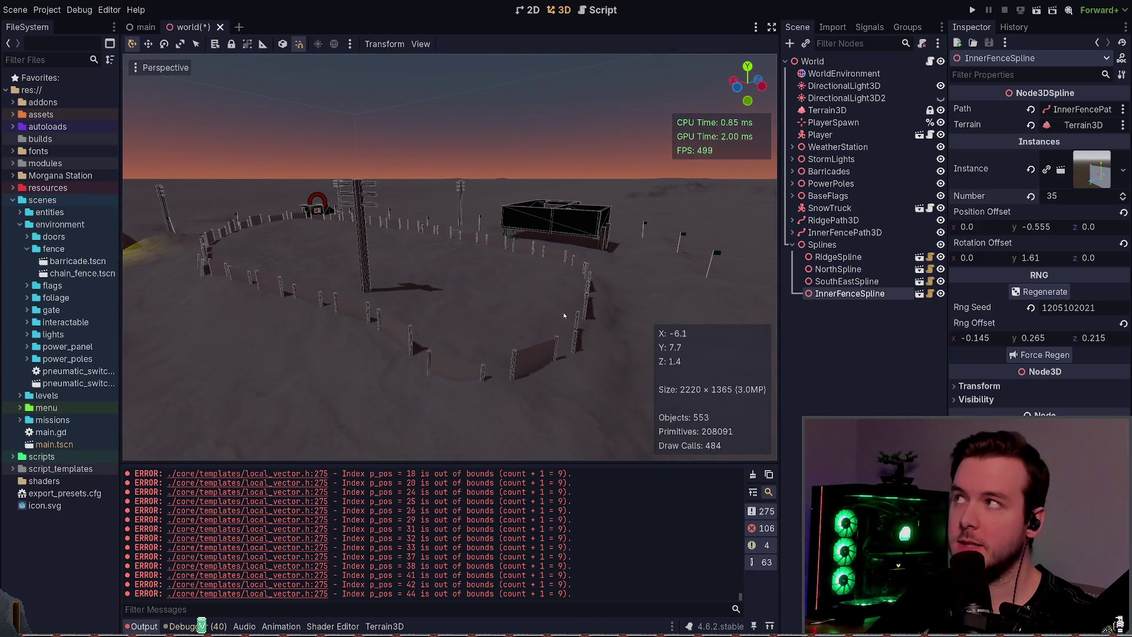
key("w")
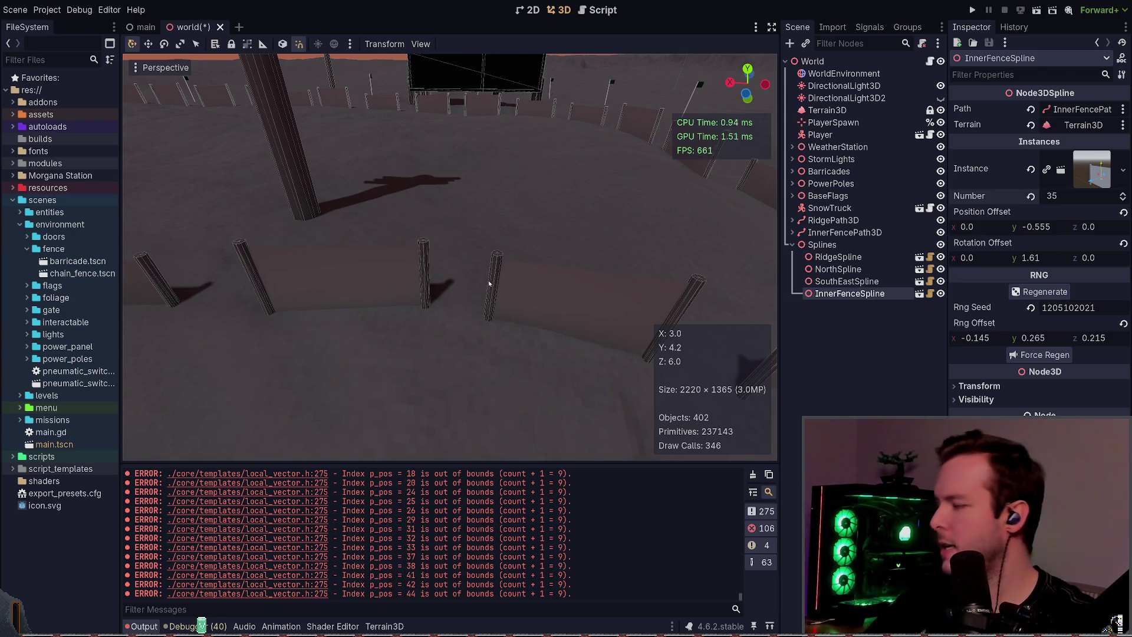
mouse_move(505, 270)
left_mouse_down()
mouse_move(454, 241)
mouse_move(377, 239)
left_mouse_up()
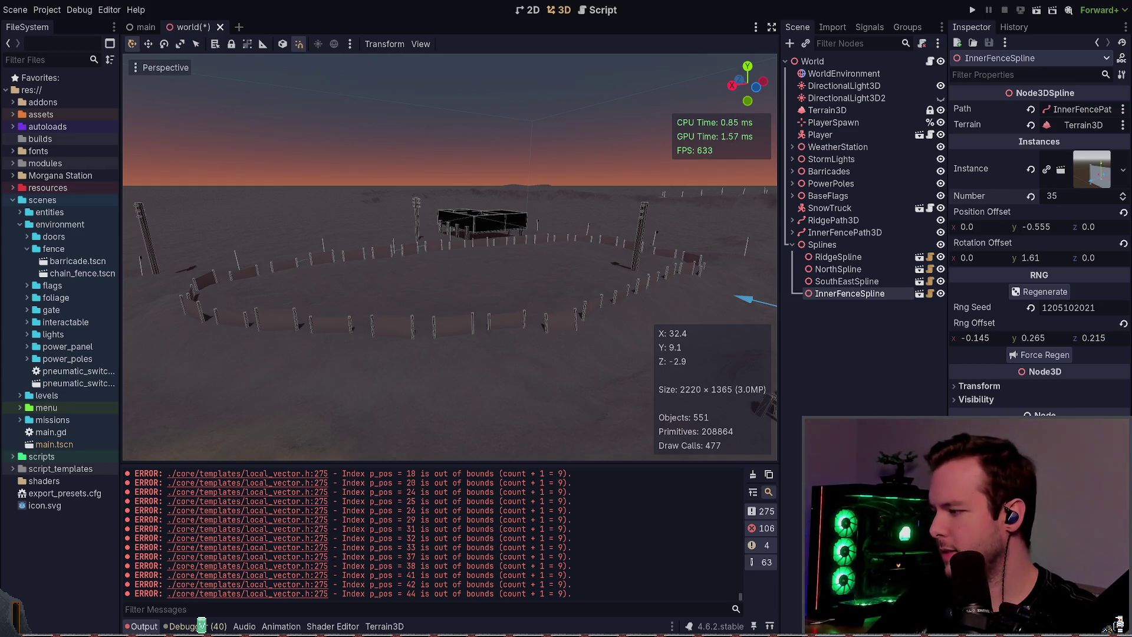
- Deselect the spline and fly close and high to see how the fence loop sits on the terrain
left_click(863, 360)
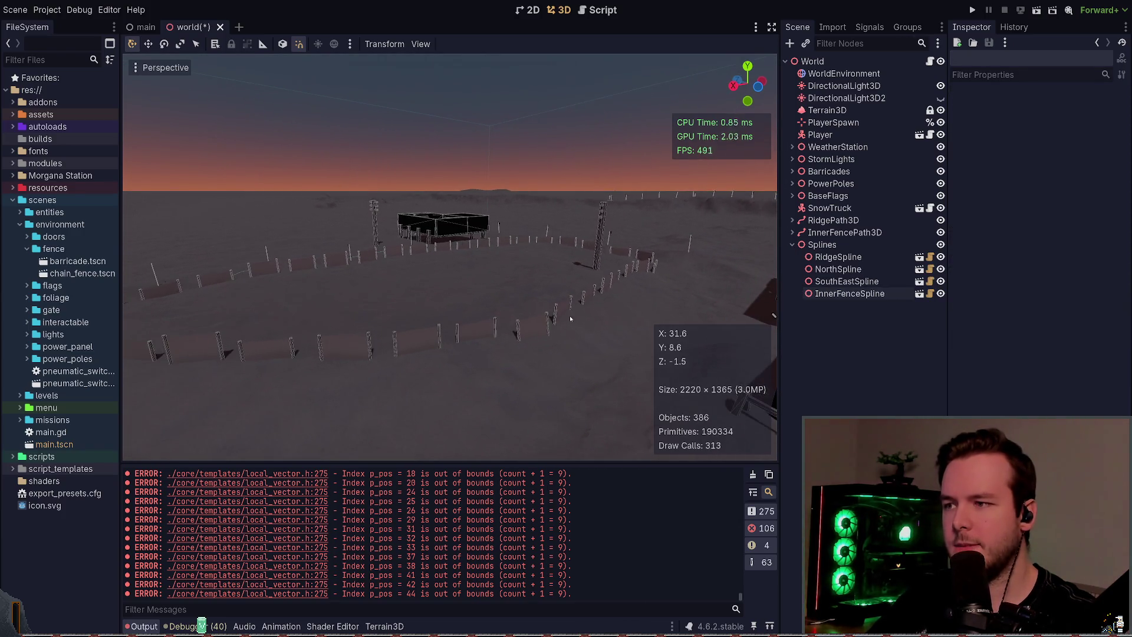
key("w")
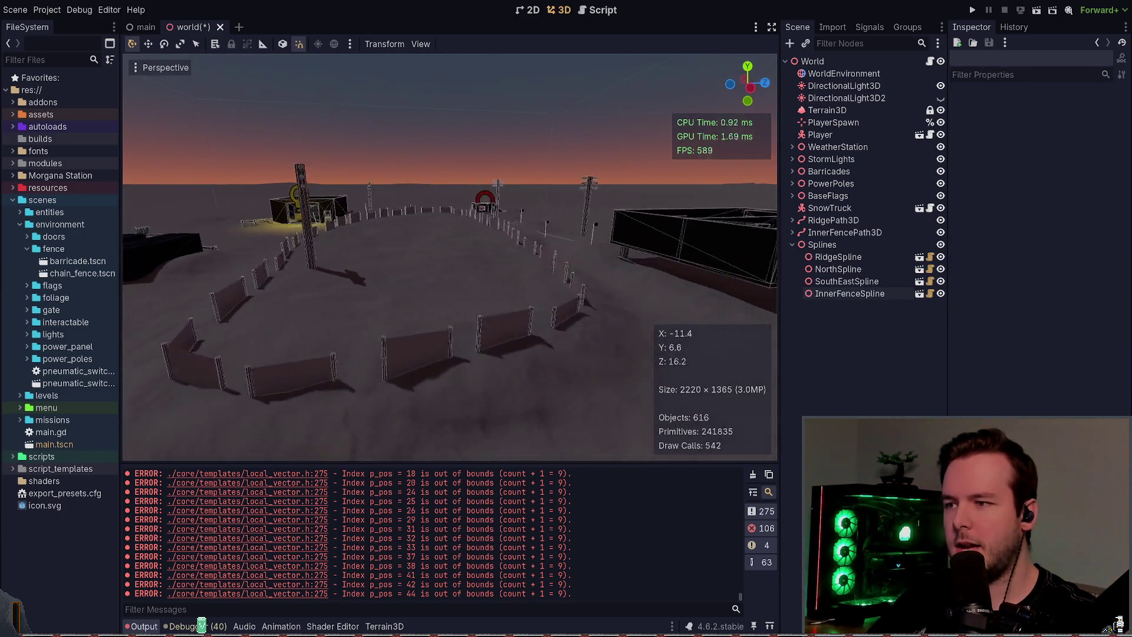
key("s")
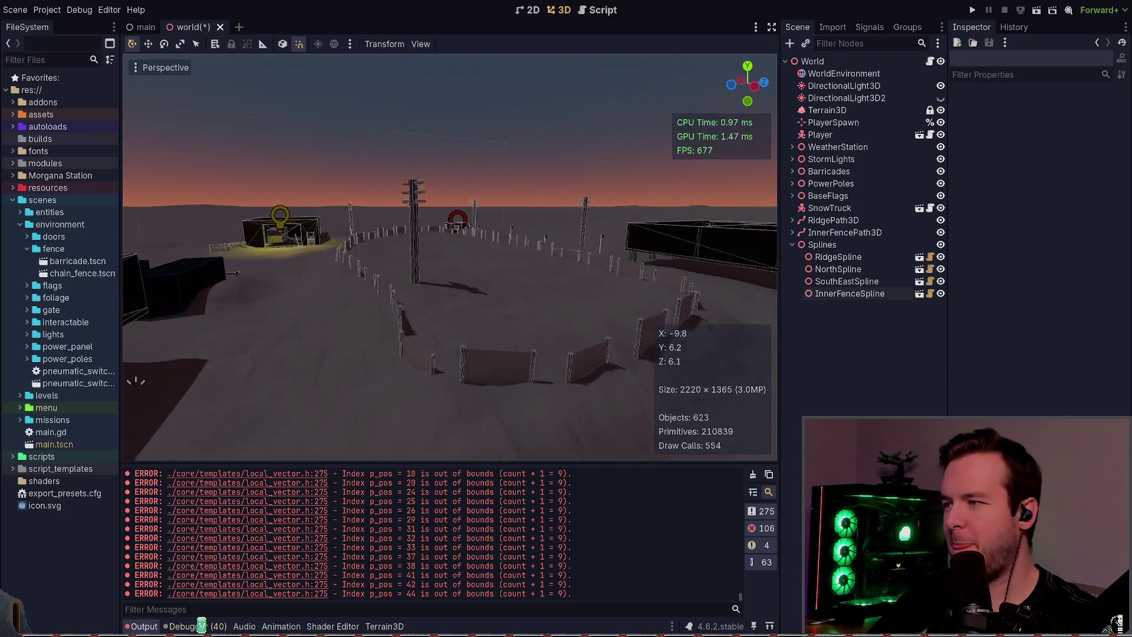
key("s")
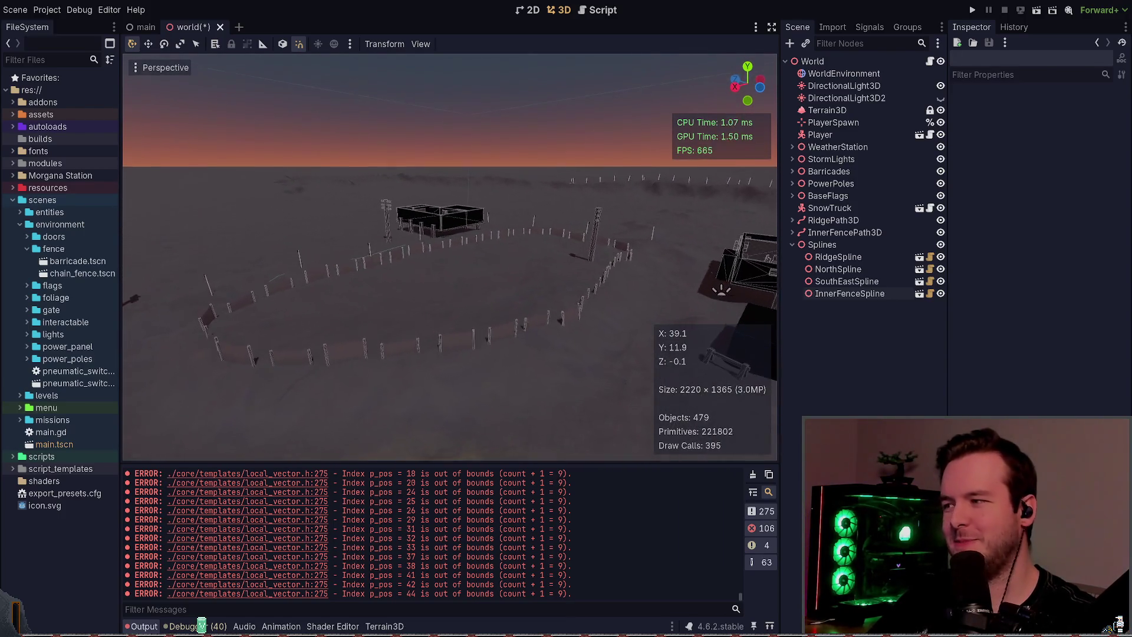
right_click(571, 308)
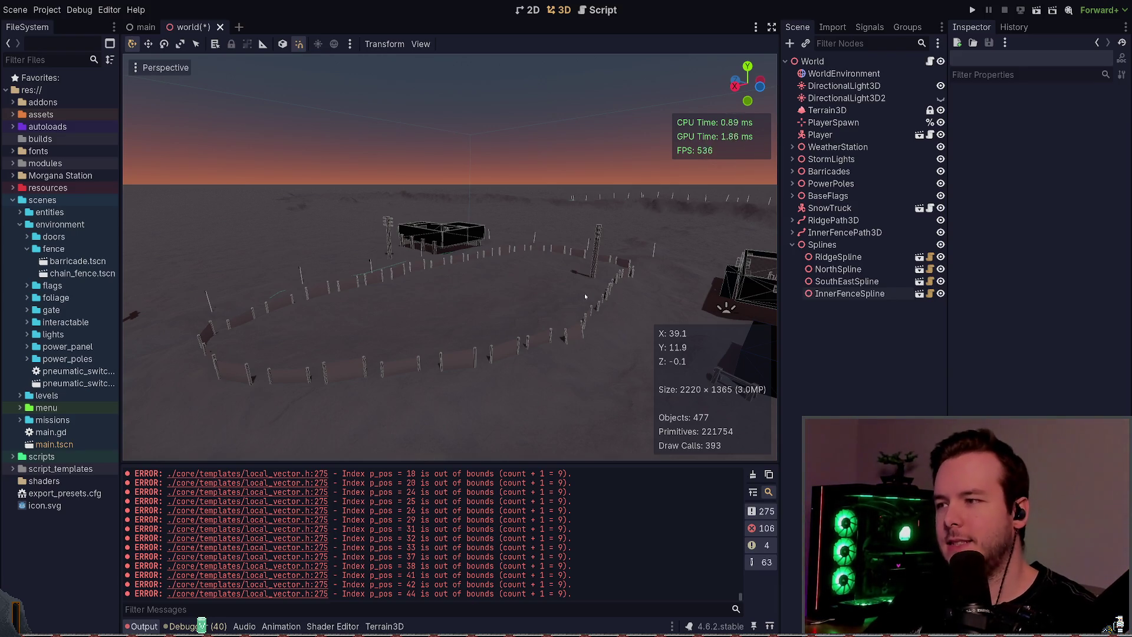
- Orbit once more around the fence ring, then view node3d_spline.gd from the top in Neovim
mouse_move(585, 293)
left_mouse_down()
mouse_move(401, 289)
mouse_move(541, 305)
left_mouse_up()
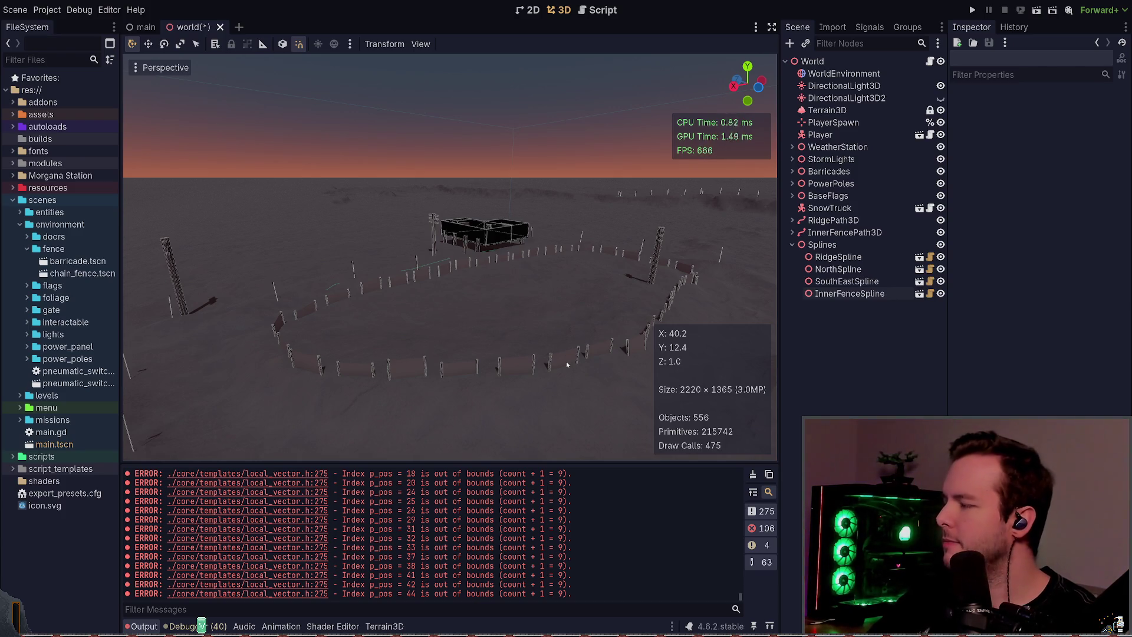
left_click_drag(550, 350, 567, 320)
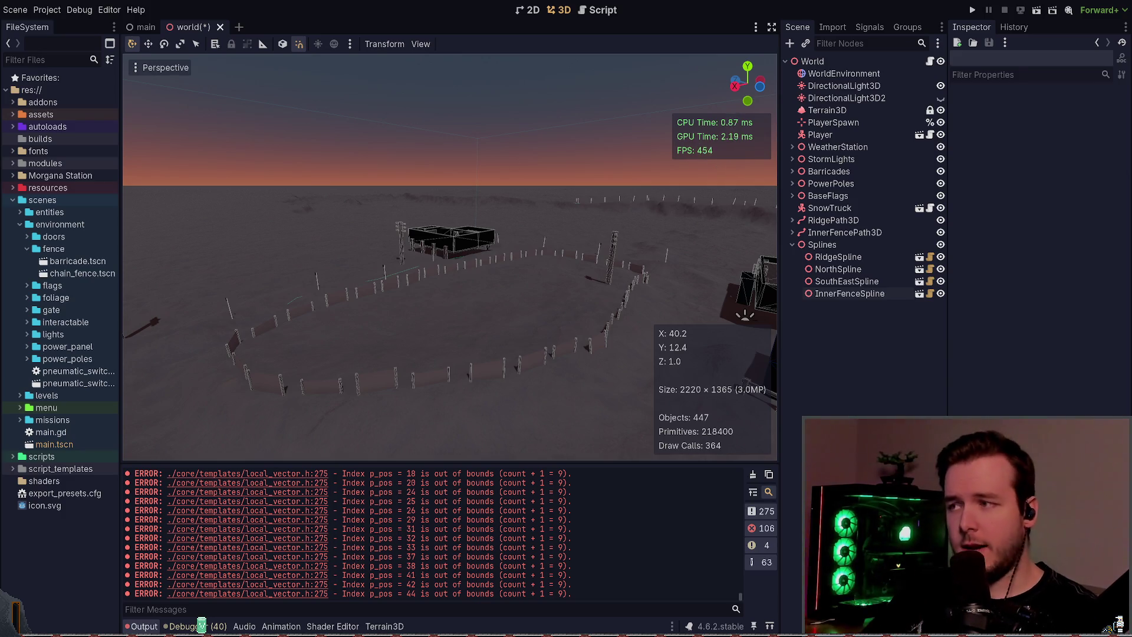
key("alt+Tab")
key("g")
key("g")
key("braceright")
key("braceright")
key("braceright")
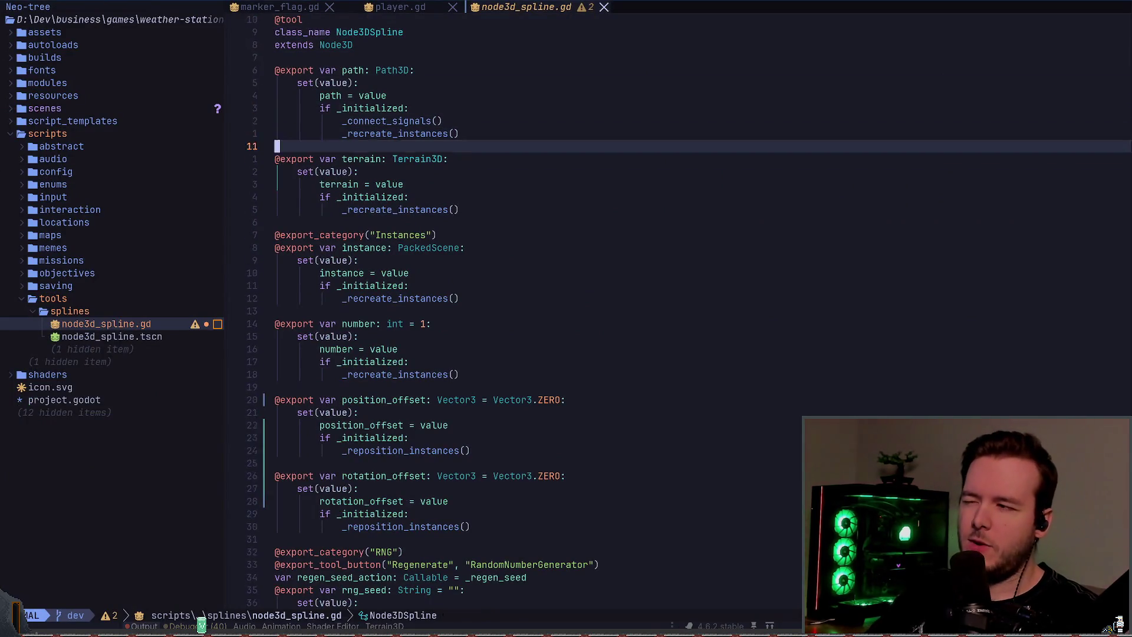
key("braceright")
key("braceright")
key("braceright")
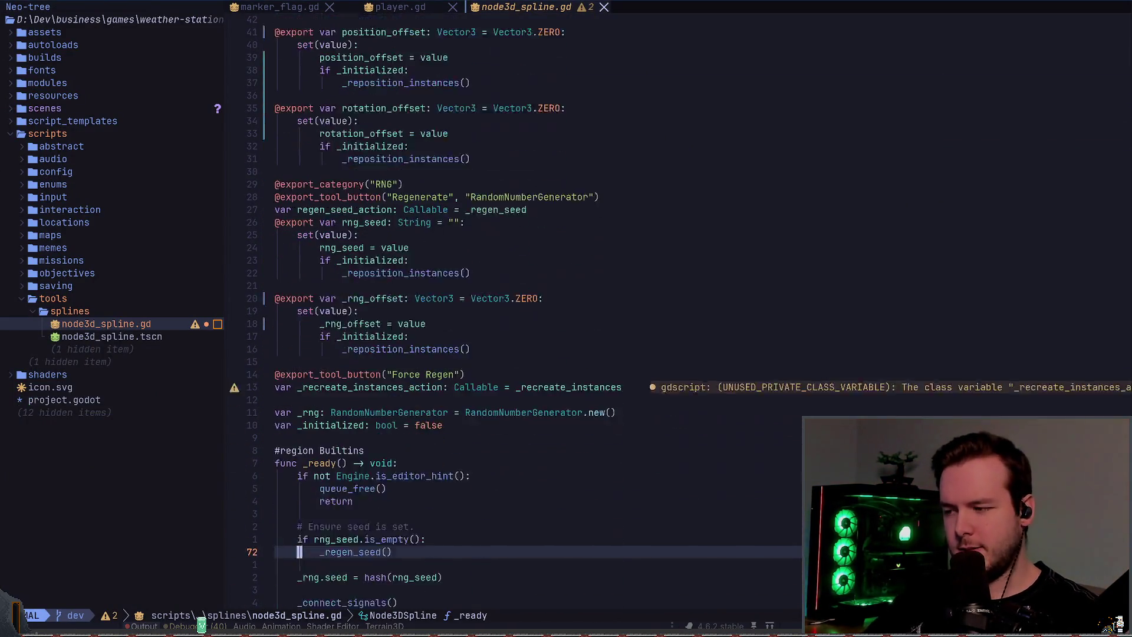
key("braceleft")
key("braceleft")
key("braceleft")
key("Return")
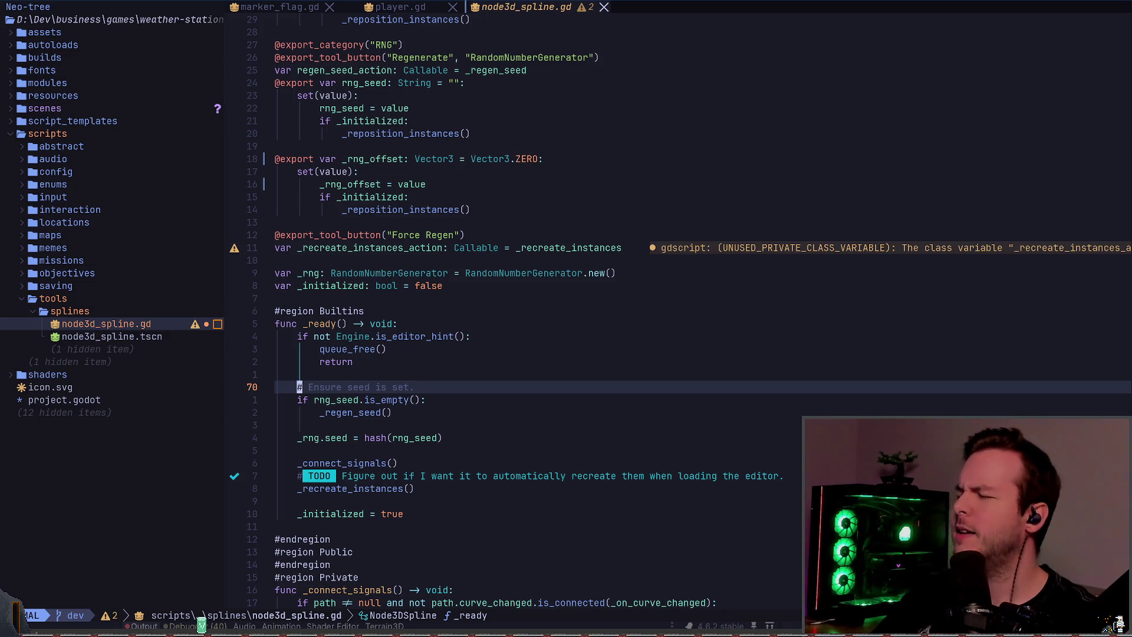
key("alt+Tab")
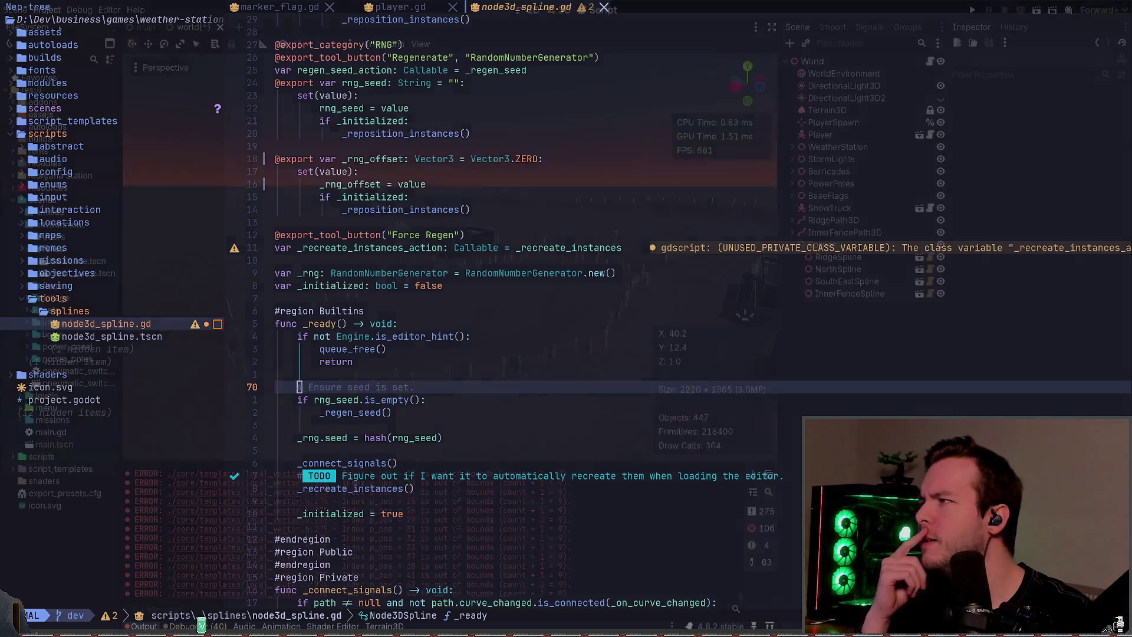
- Save the world scene and search Editor Settings for 'static'
key("Escape")
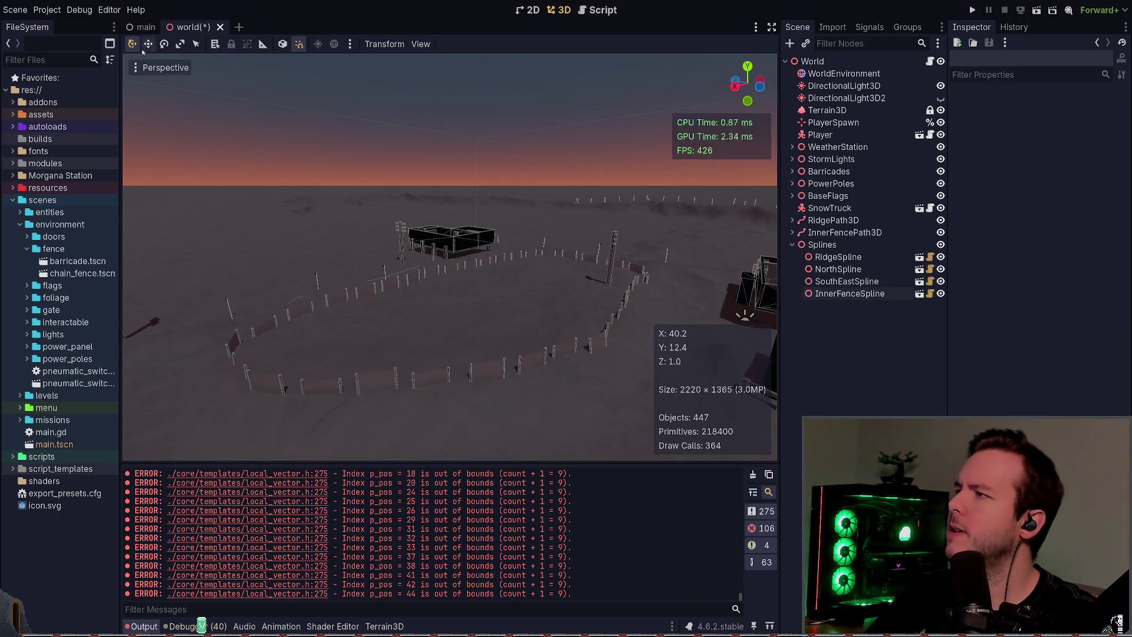
key("ctrl+s")
left_click(109, 11)
left_click(135, 27)
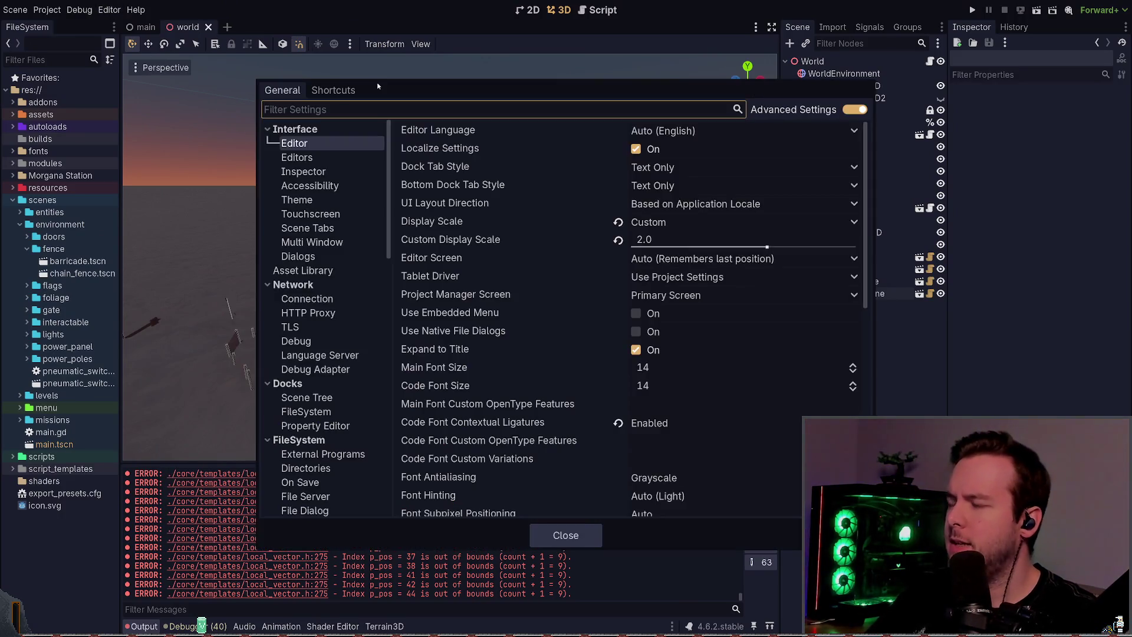
type("static")
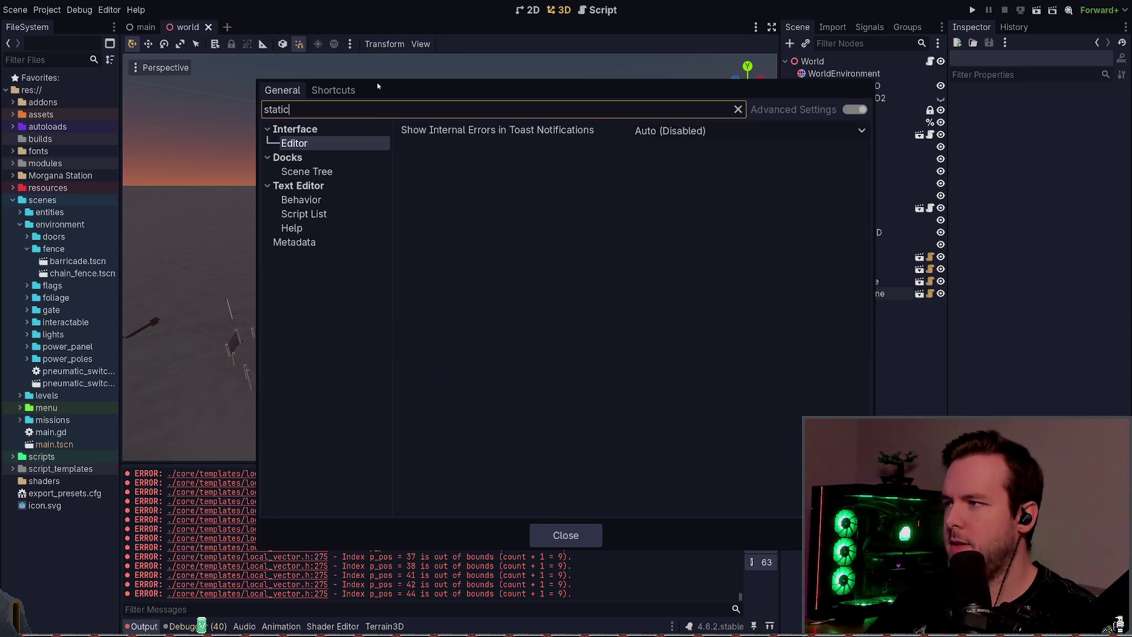
left_click(307, 200)
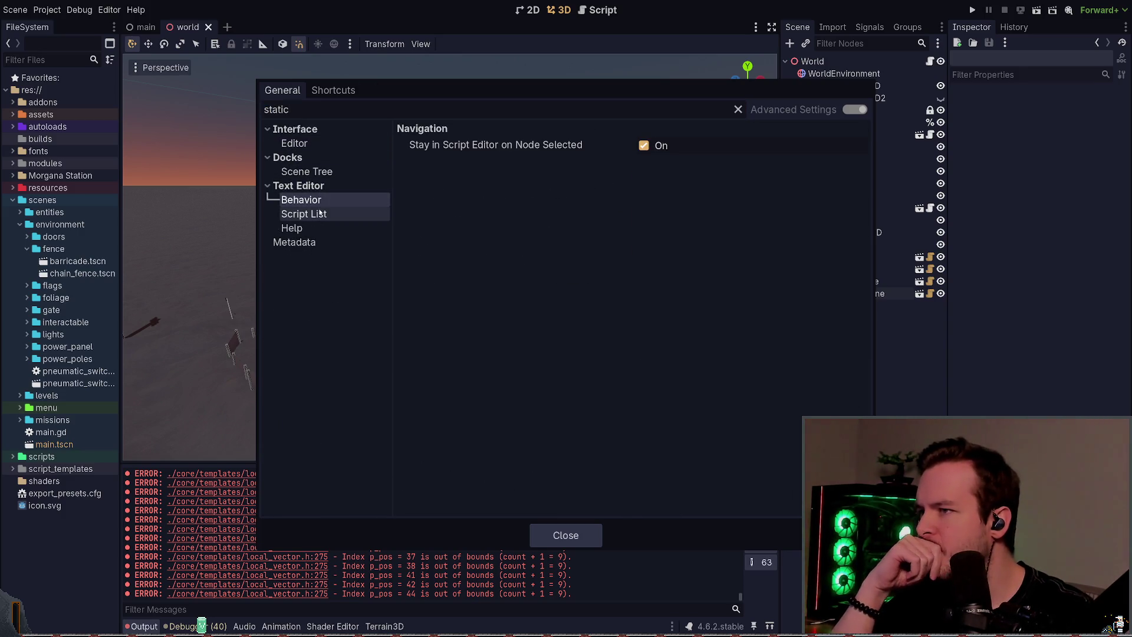
left_click(319, 214)
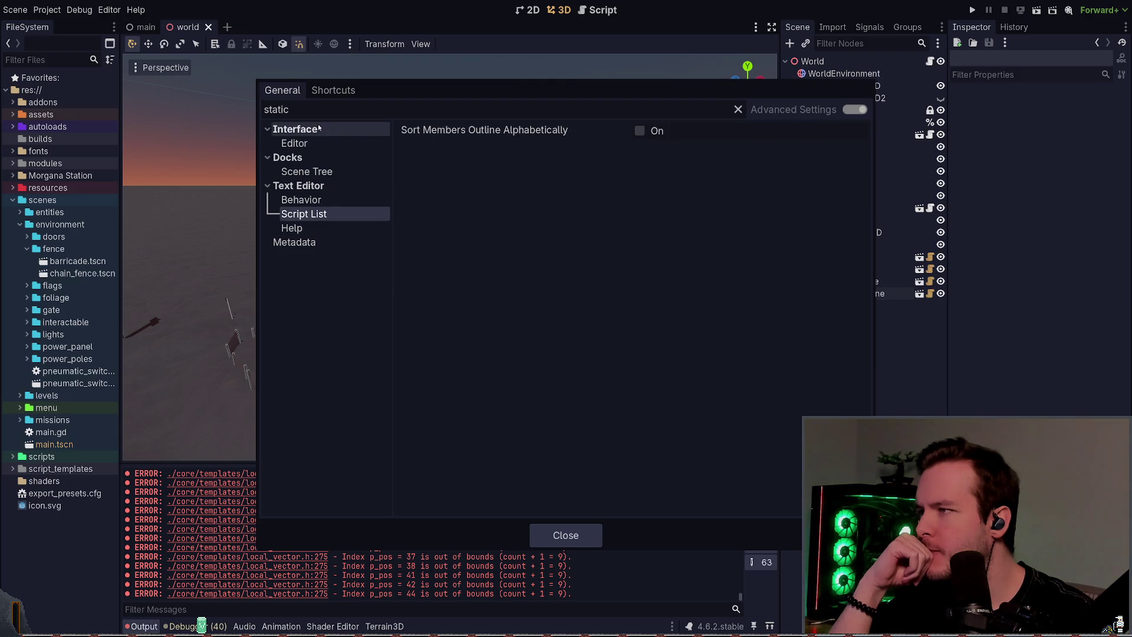
left_click(306, 143)
double_click(319, 106)
- Search Editor Settings for 'type' and browse the matching editor, inspector and interface sections
type("type")
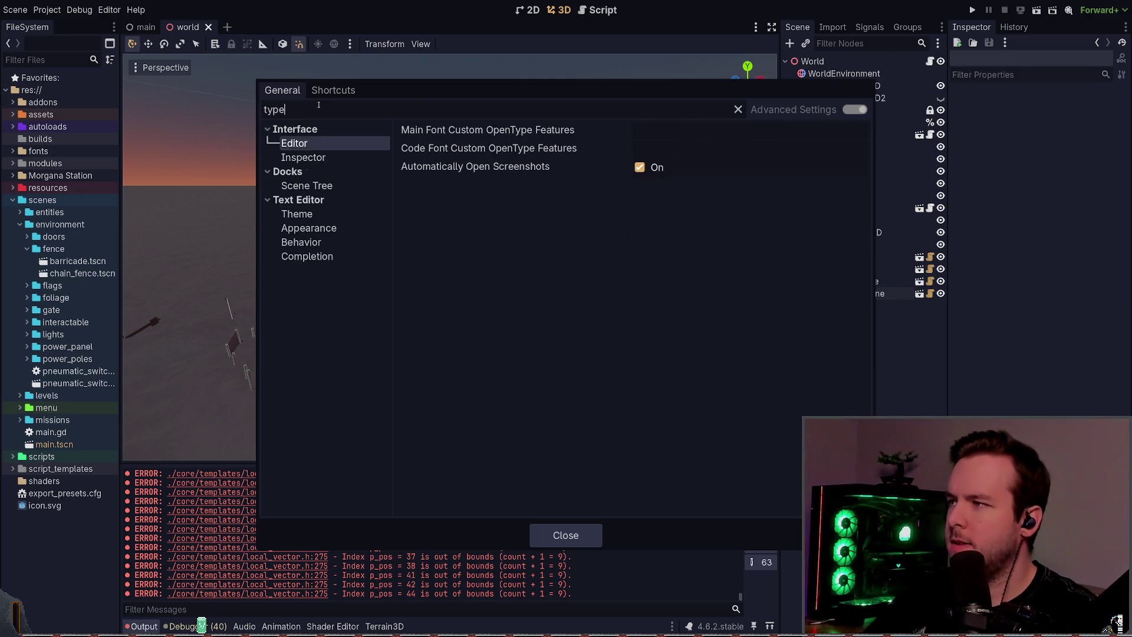
left_click(322, 213)
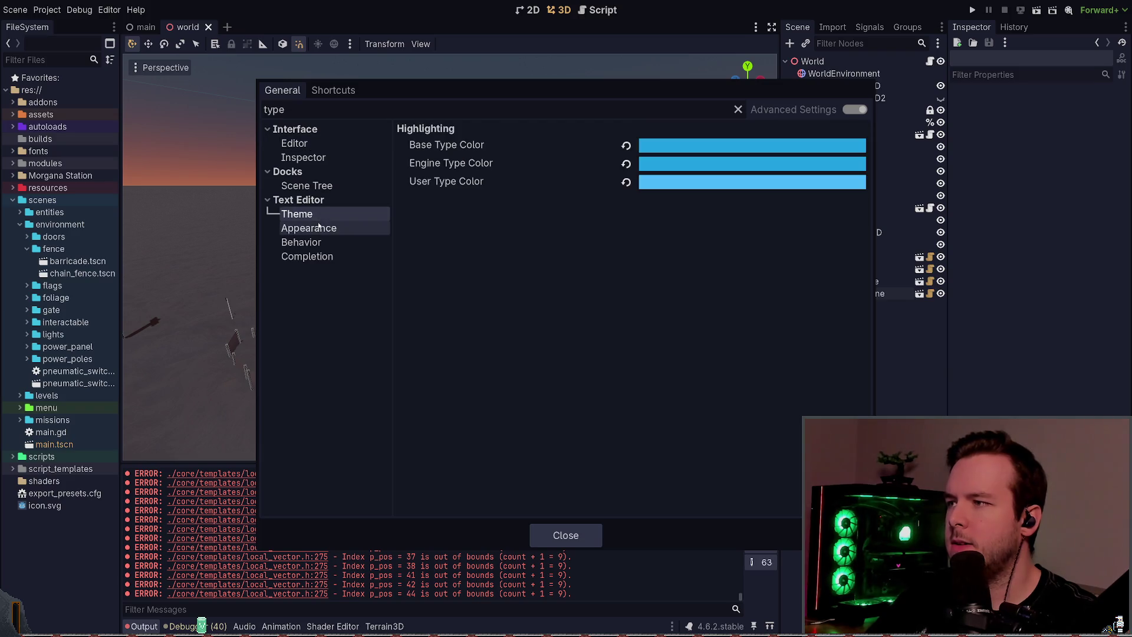
left_click(318, 242)
left_click(306, 257)
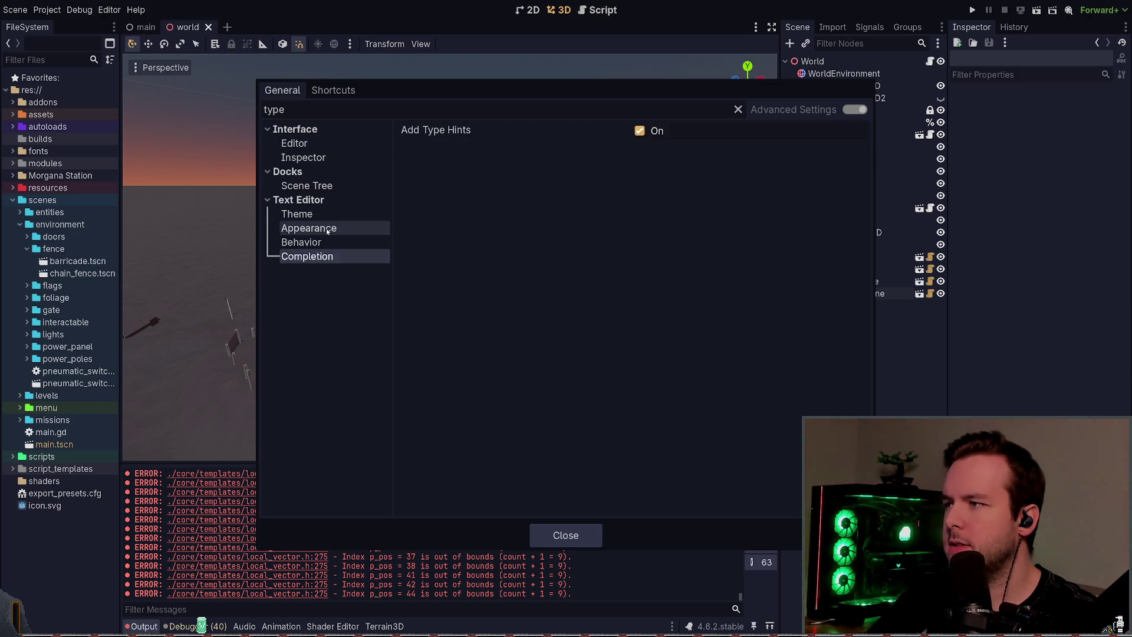
left_click(309, 229)
left_click(324, 215)
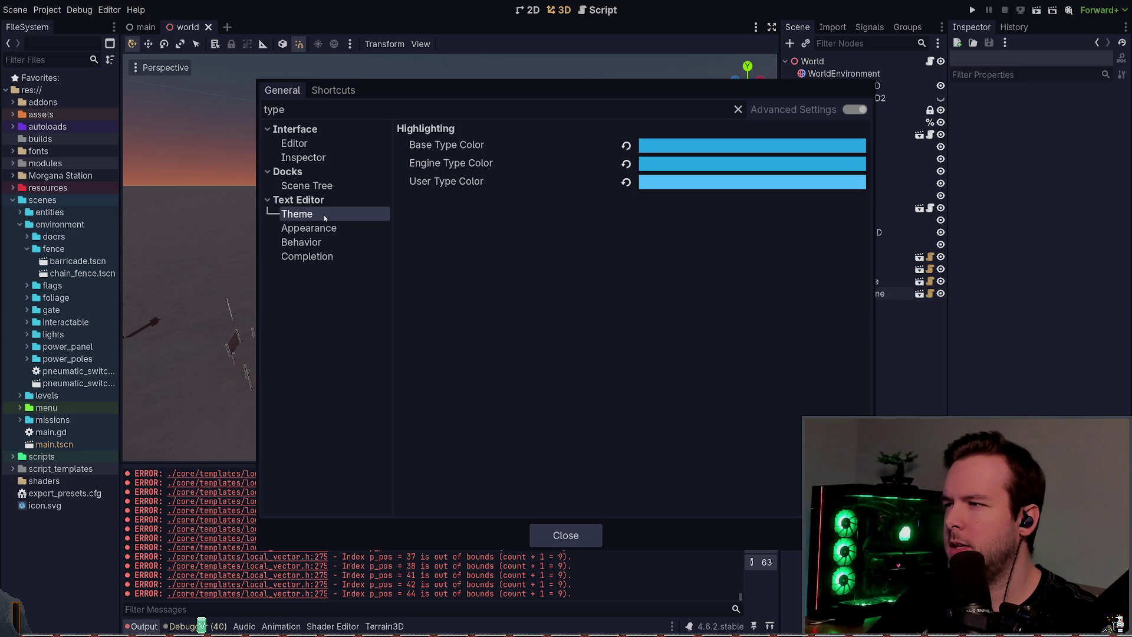
left_click(324, 185)
left_click(323, 157)
left_click(323, 144)
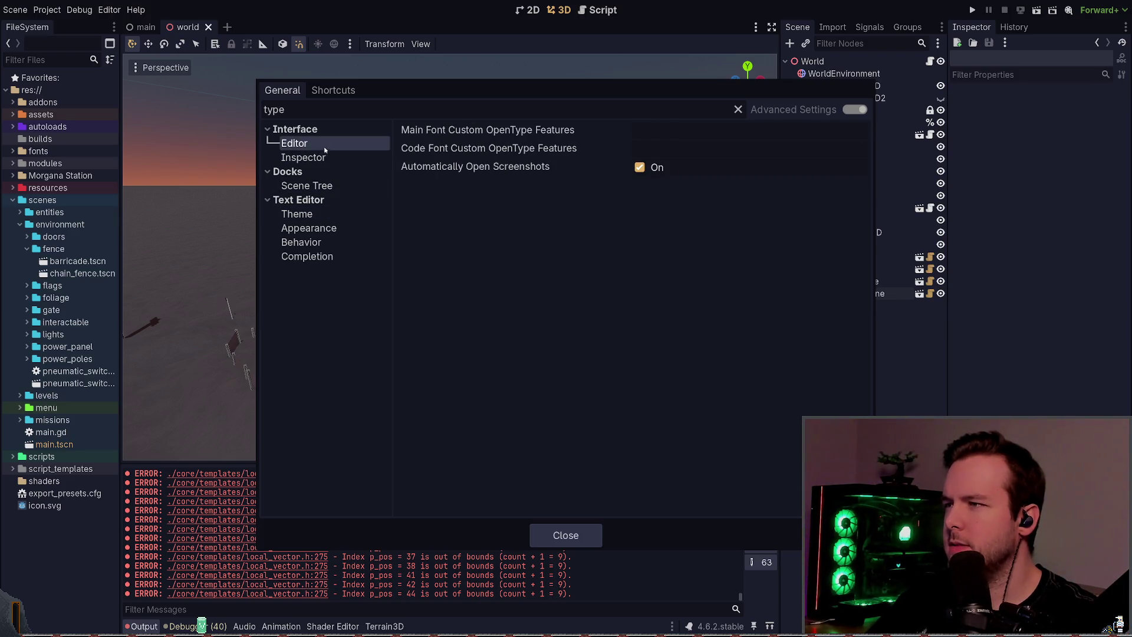
left_click(325, 157)
key("Escape")
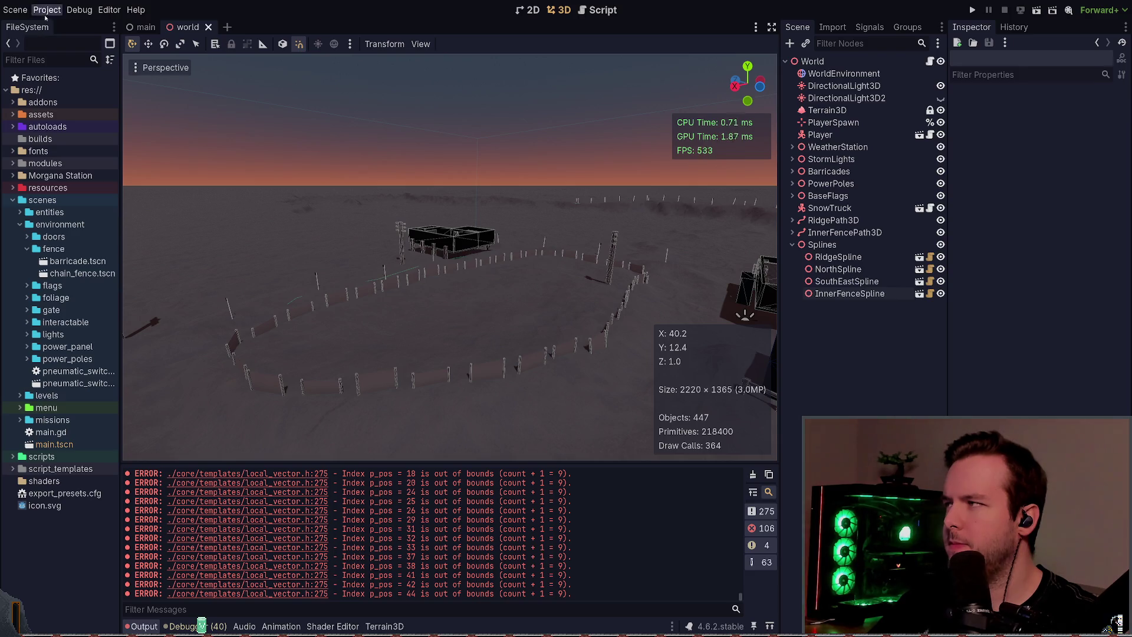
- Filter Project Settings by 'static' to reach GDScript warnings, then clear the filter to list them all
key("ctrl+alt+p")
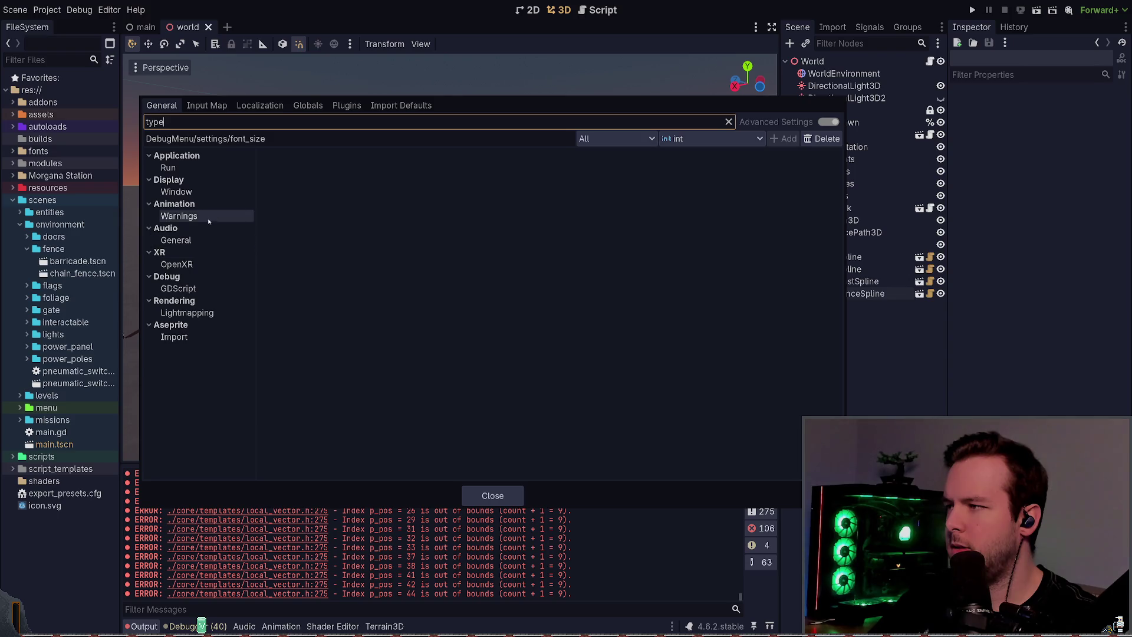
key("ctrl+a")
type("static")
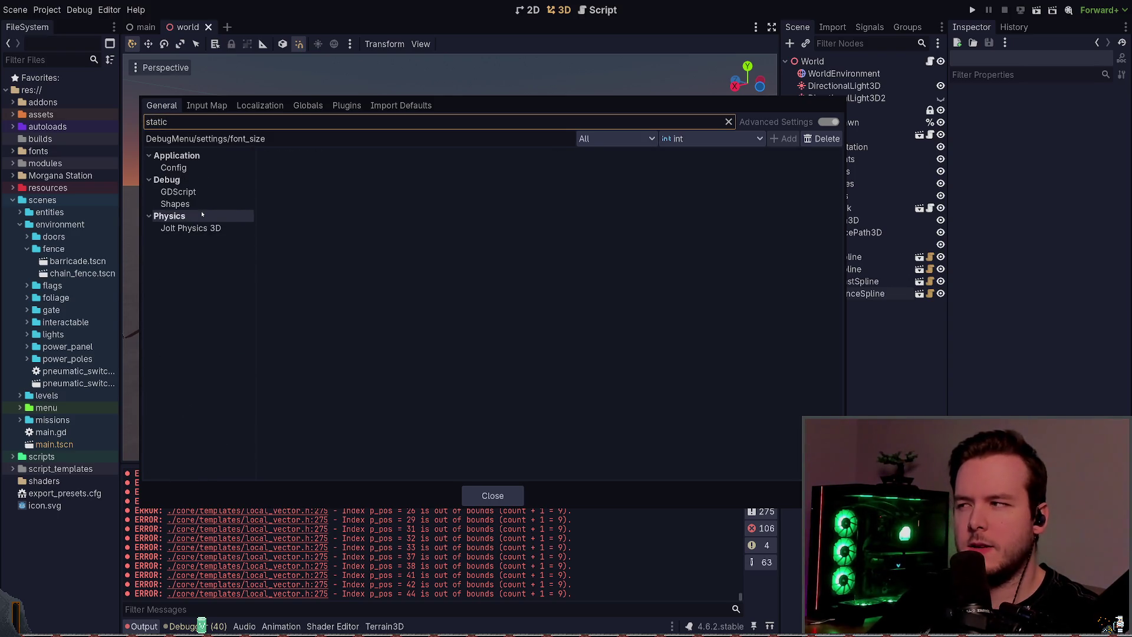
left_click(195, 203)
left_click(197, 194)
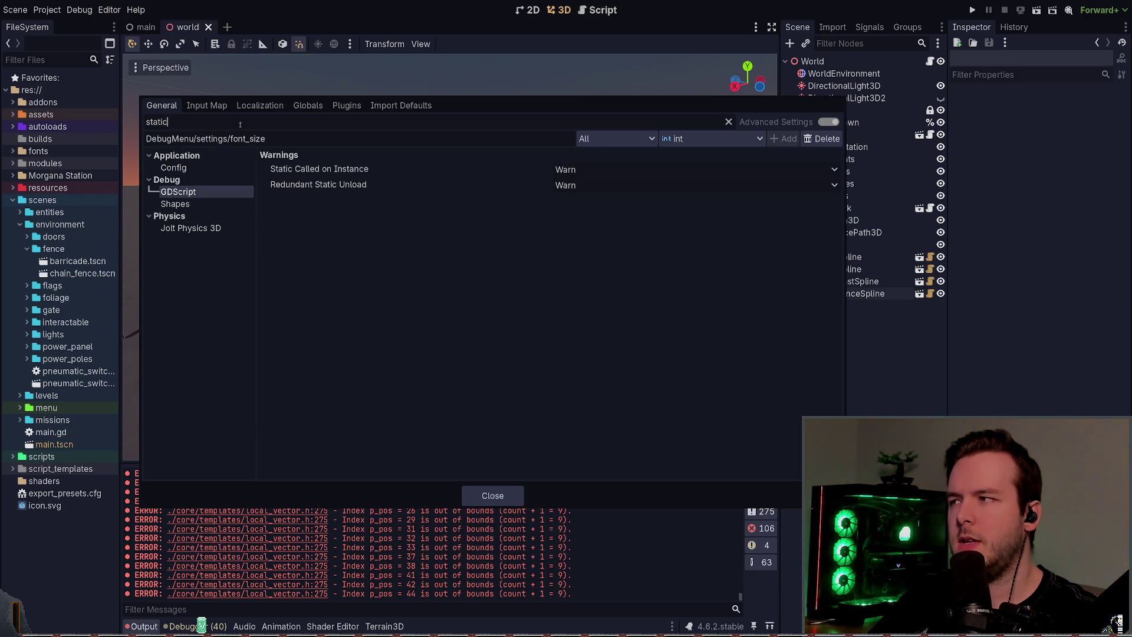
key("ctrl+a")
key("BackSpace")
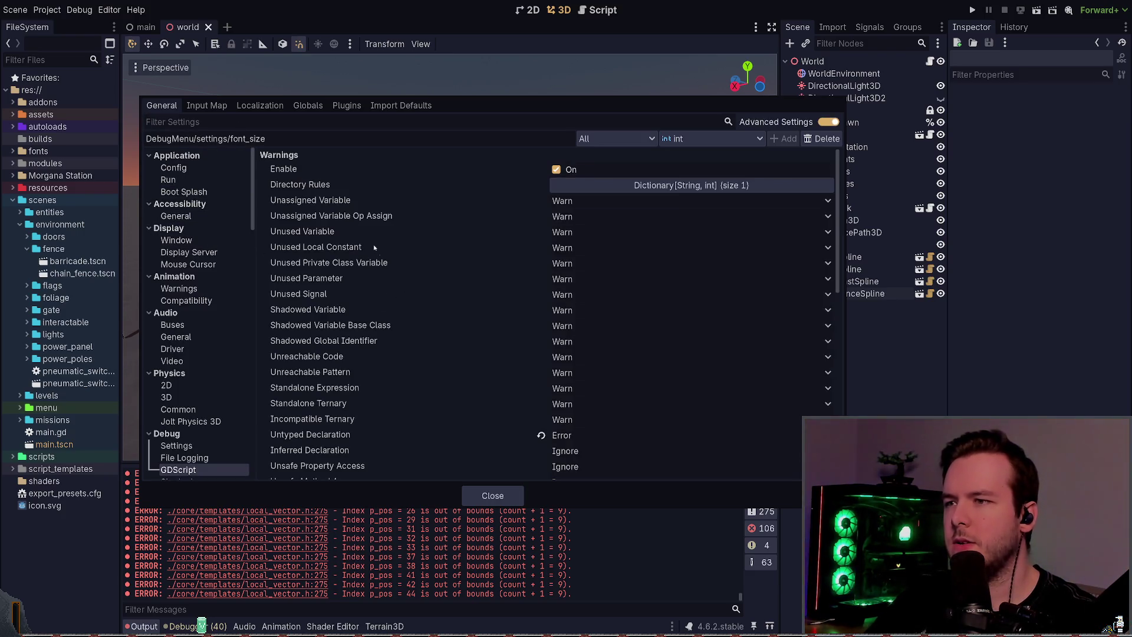
- Inspect the Untyped Declaration and Inferred Declaration warning settings, then close Project Settings
scroll(494, 351, "down", 5)
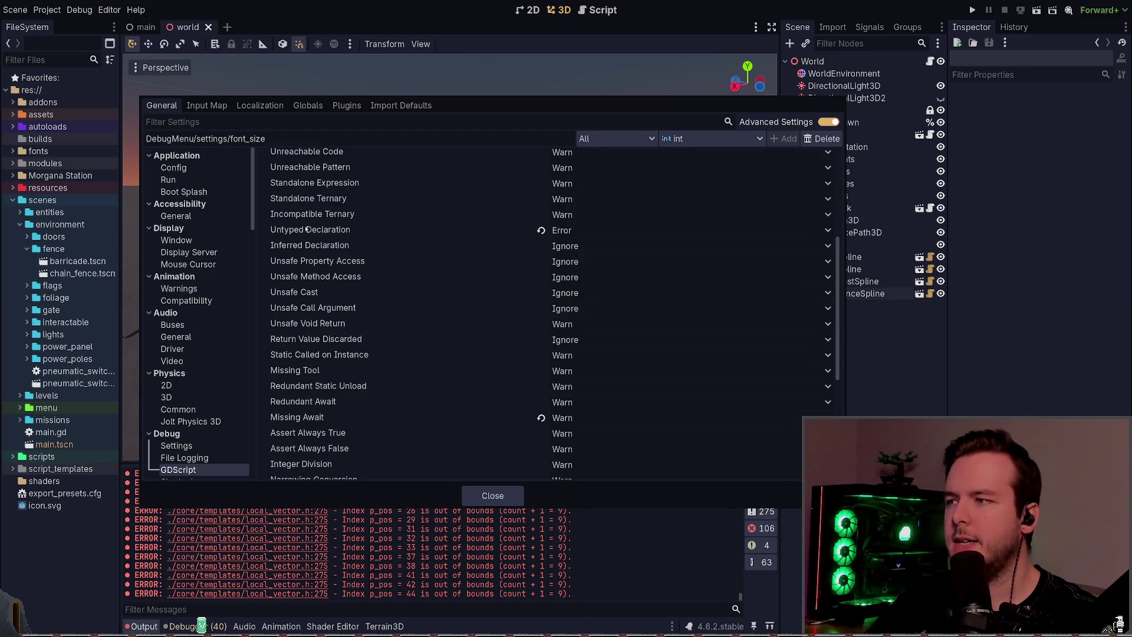
left_click(620, 232)
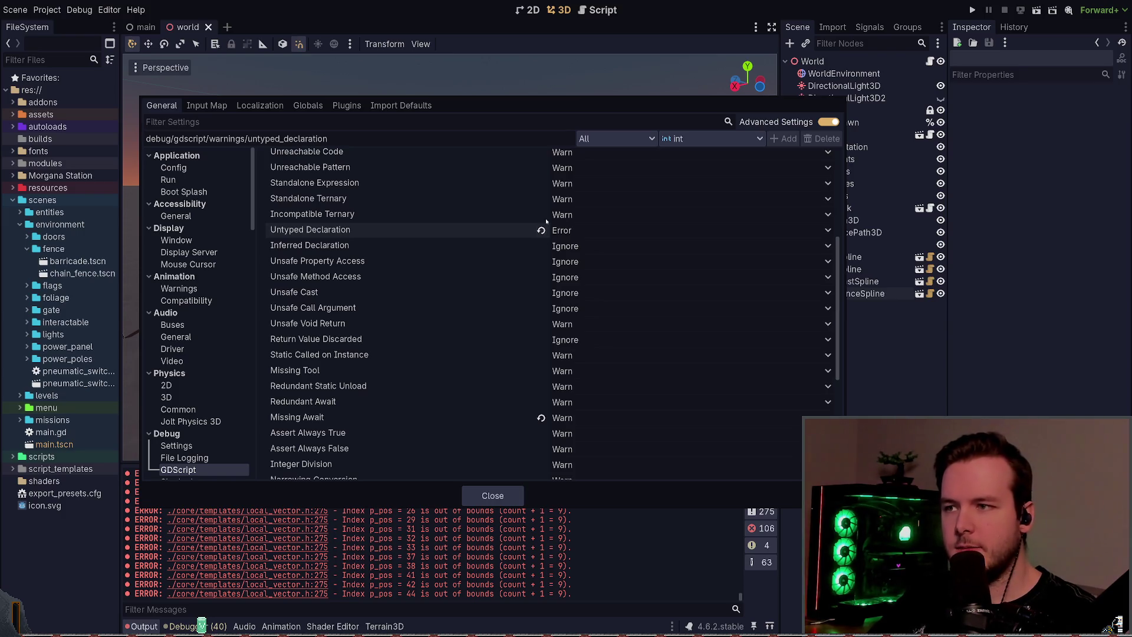
scroll(454, 315, "down", 8)
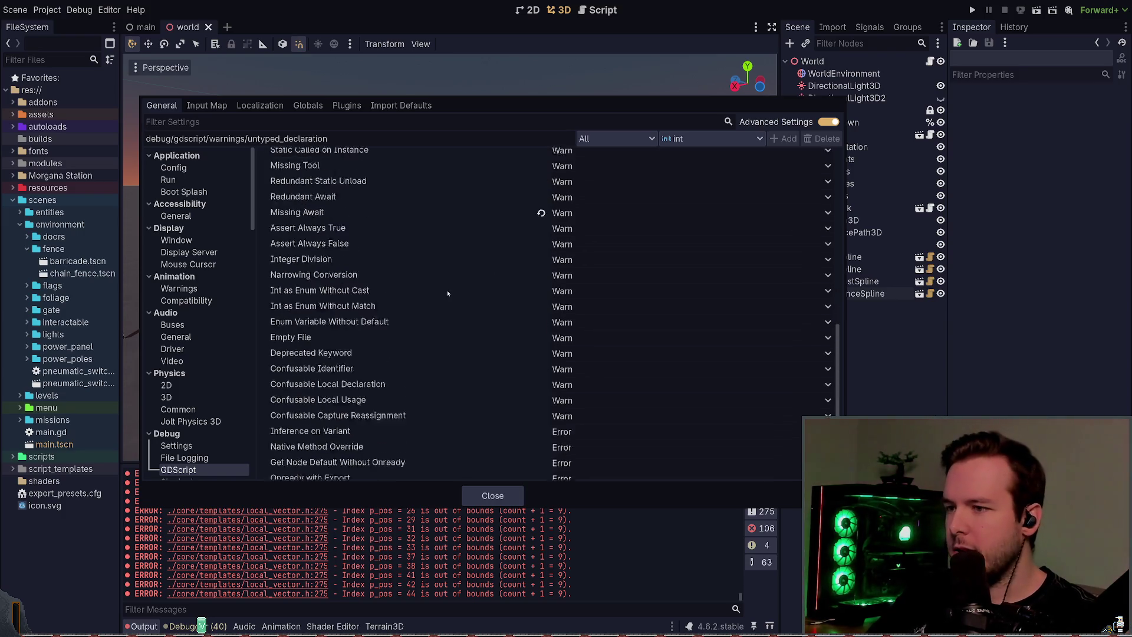
scroll(434, 303, "up", 6)
scroll(435, 315, "up", 4)
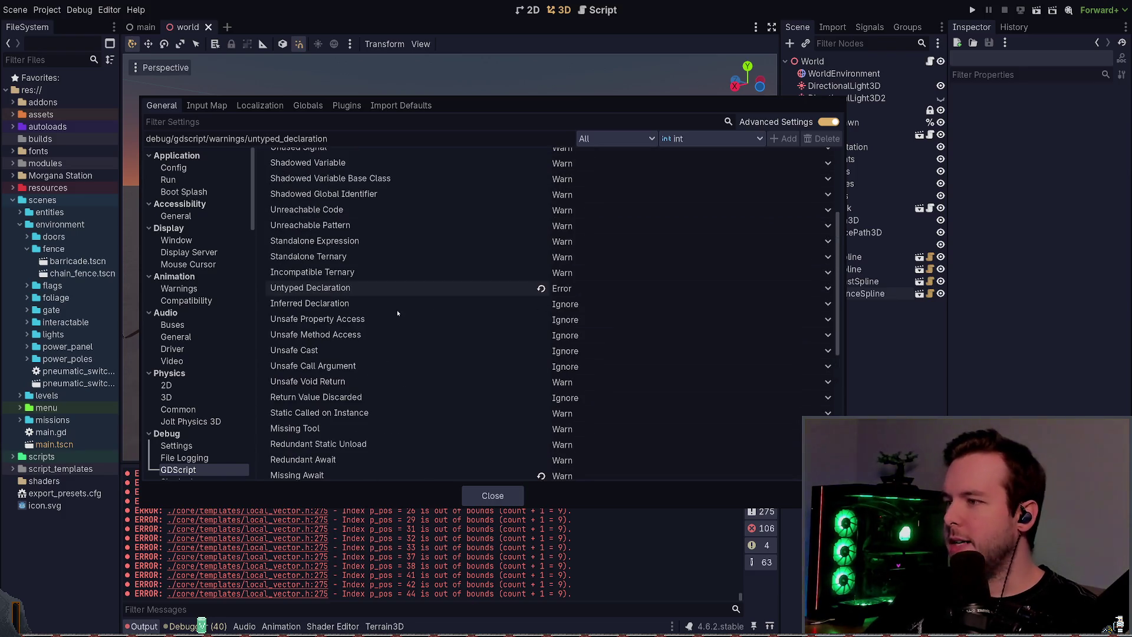
left_click(575, 303)
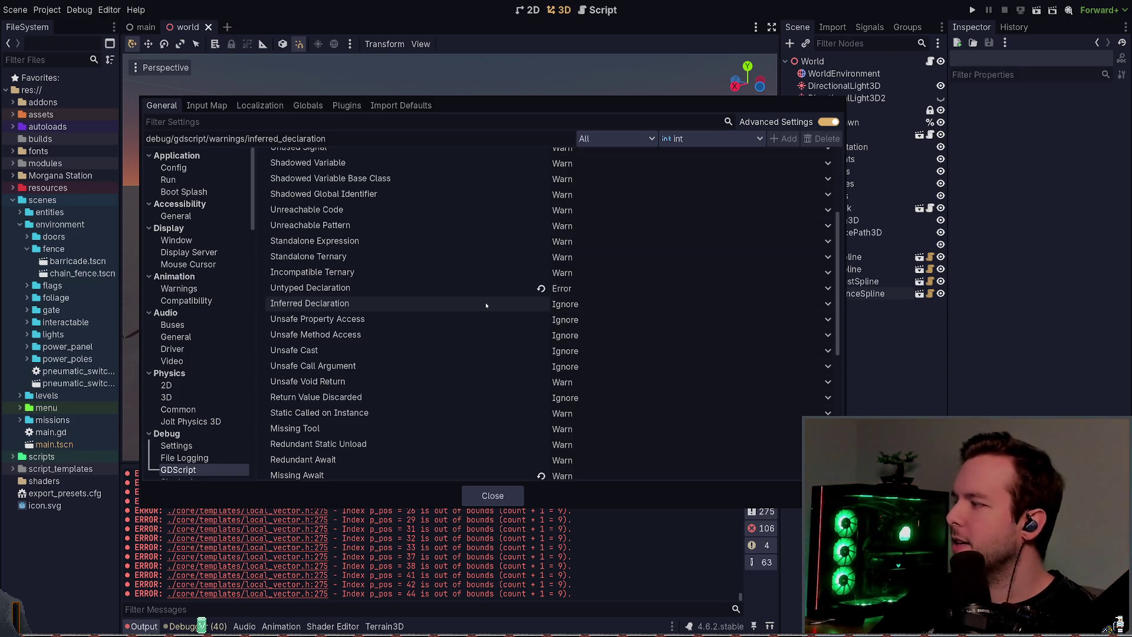
left_click(492, 495)
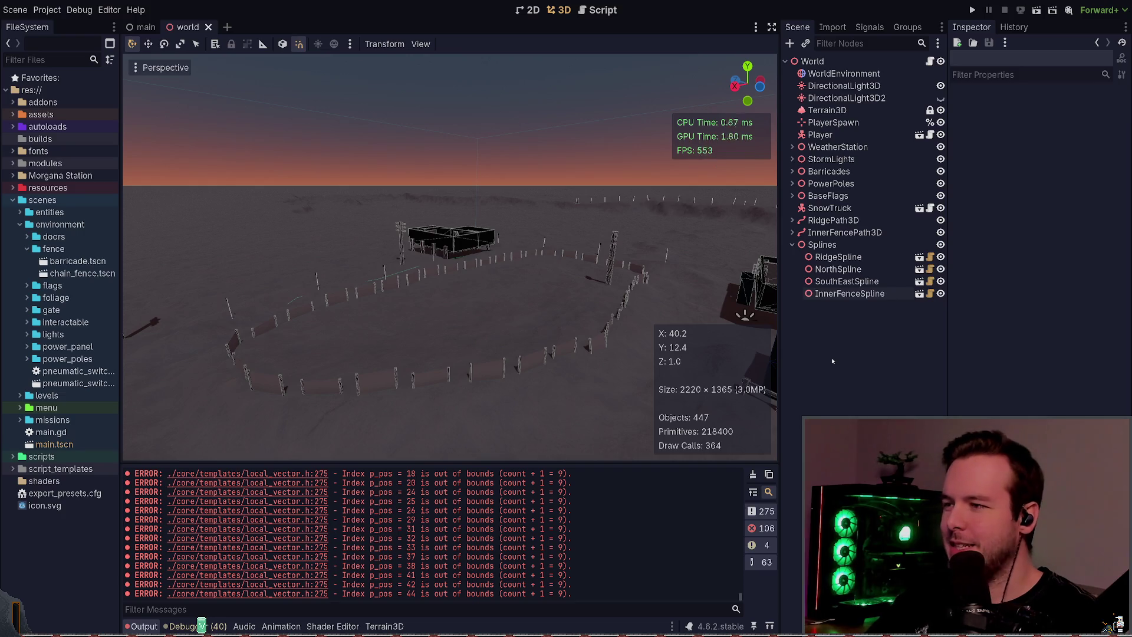
- Fly through the fenced compound past the pole and marker, then return to Neovim
key("w")
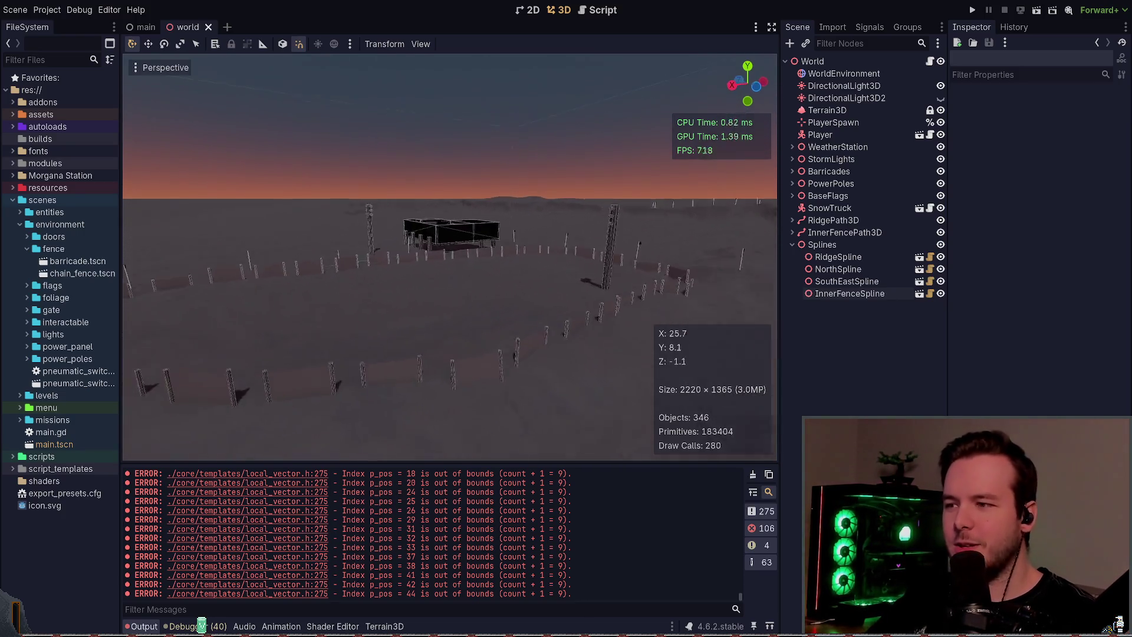
key("w")
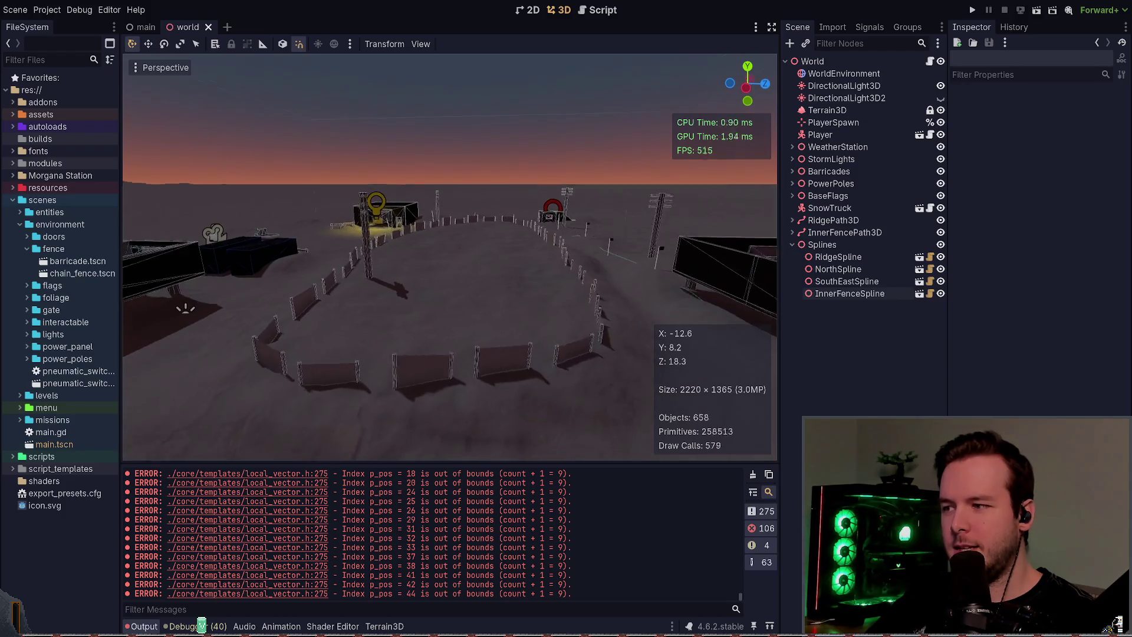
key("w")
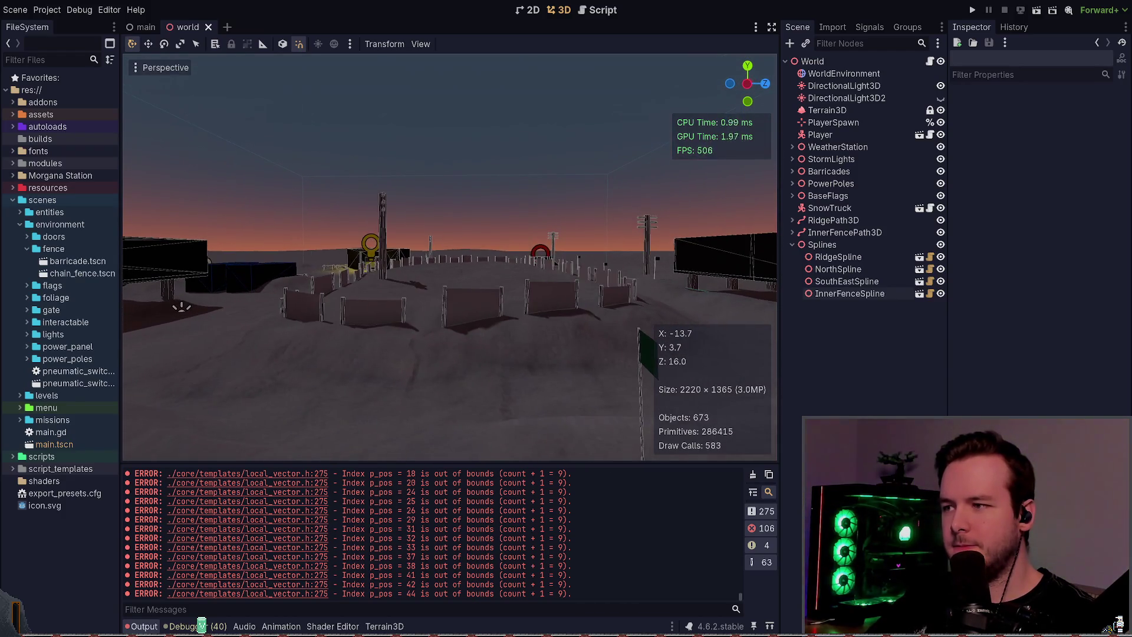
key("w")
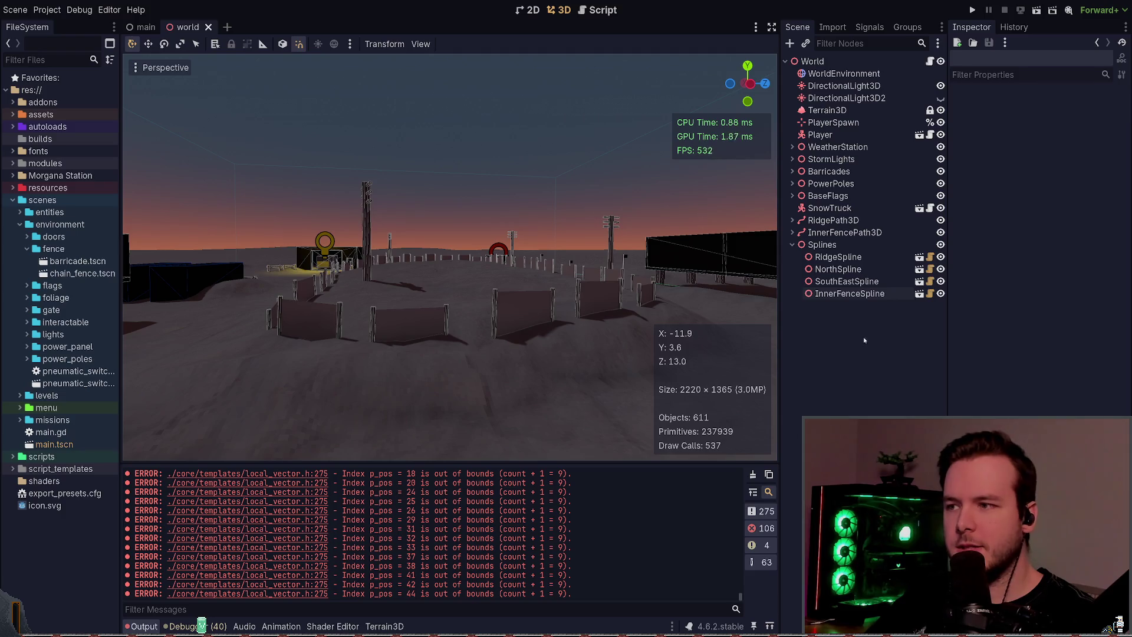
key("w")
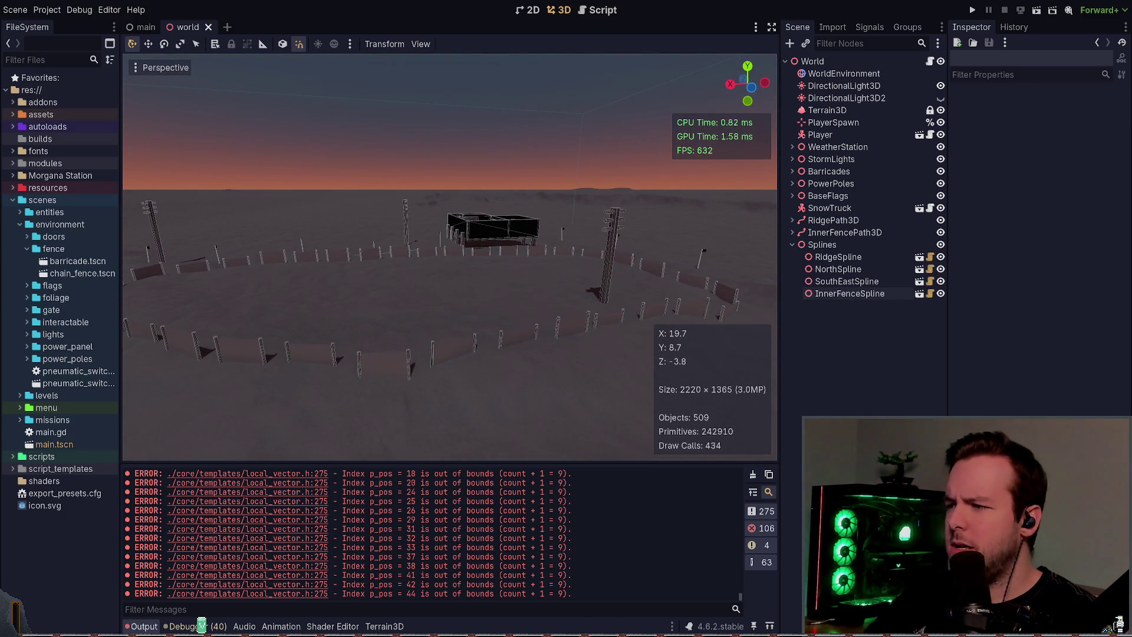
key("alt+Tab")
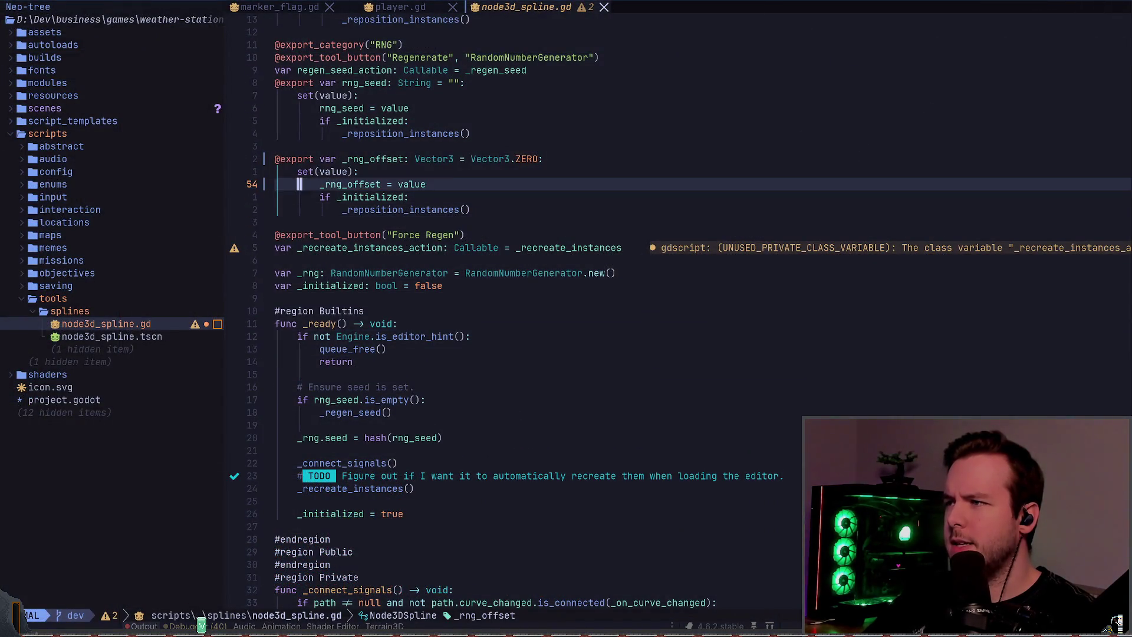
- Rename _rng_offset to _rng_offset_position with an LSP rename
key("k")
key("k")
key("w")
key("w")
key("l")
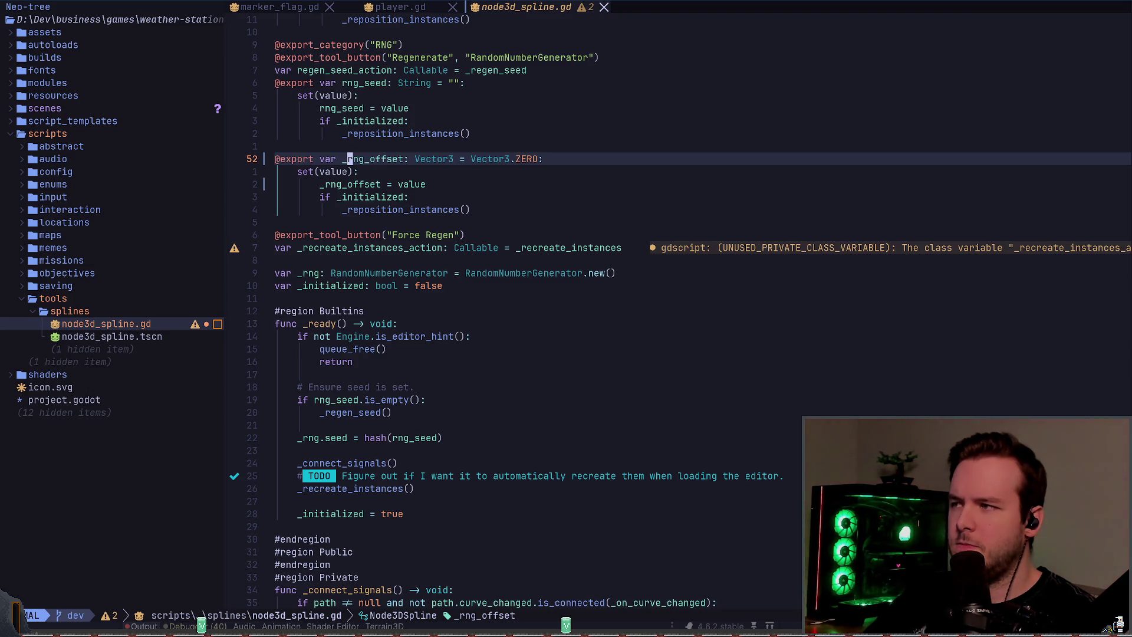
key("space")
type("rng_offset_position")
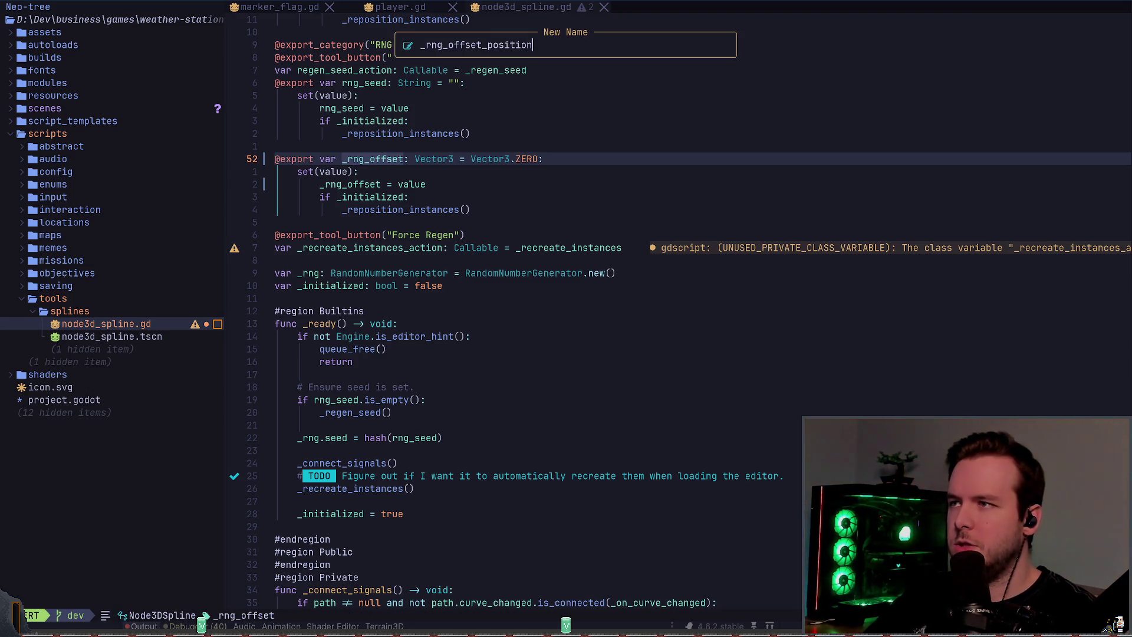
key("Return")
- Duplicate the five-line _rng_offset_position declaration block below itself
key("V")
key("j")
key("j")
key("j")
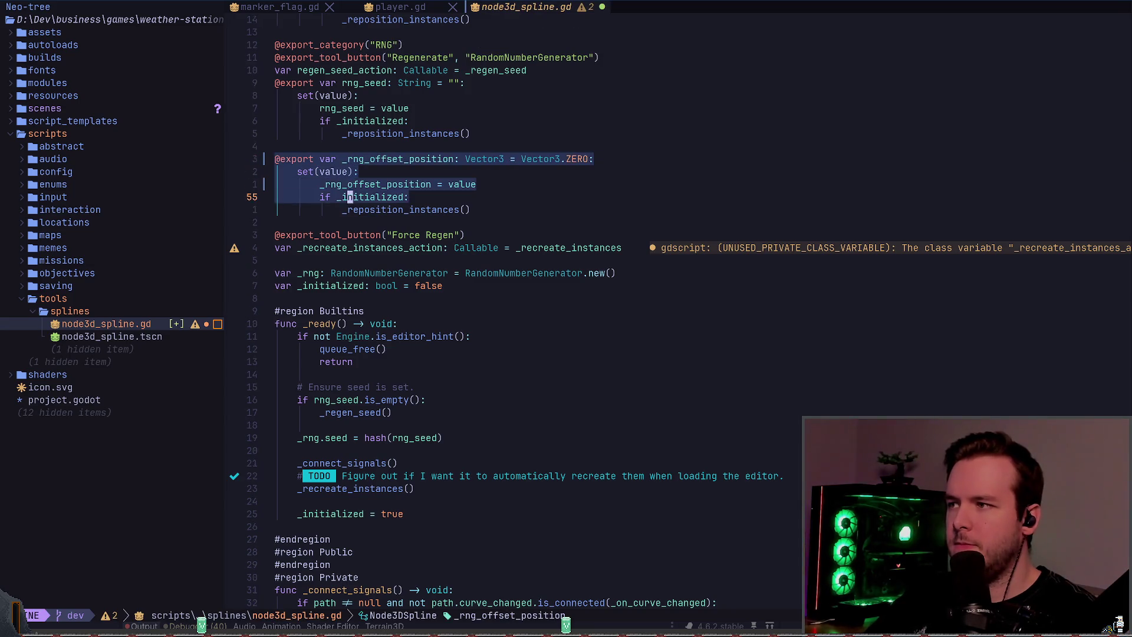
key("y")
key("j")
key("j")
key("j")
key("p")
- LSP-rename the duplicated variable to _rng_offset_rotation
key("w")
key("w")
key("w")
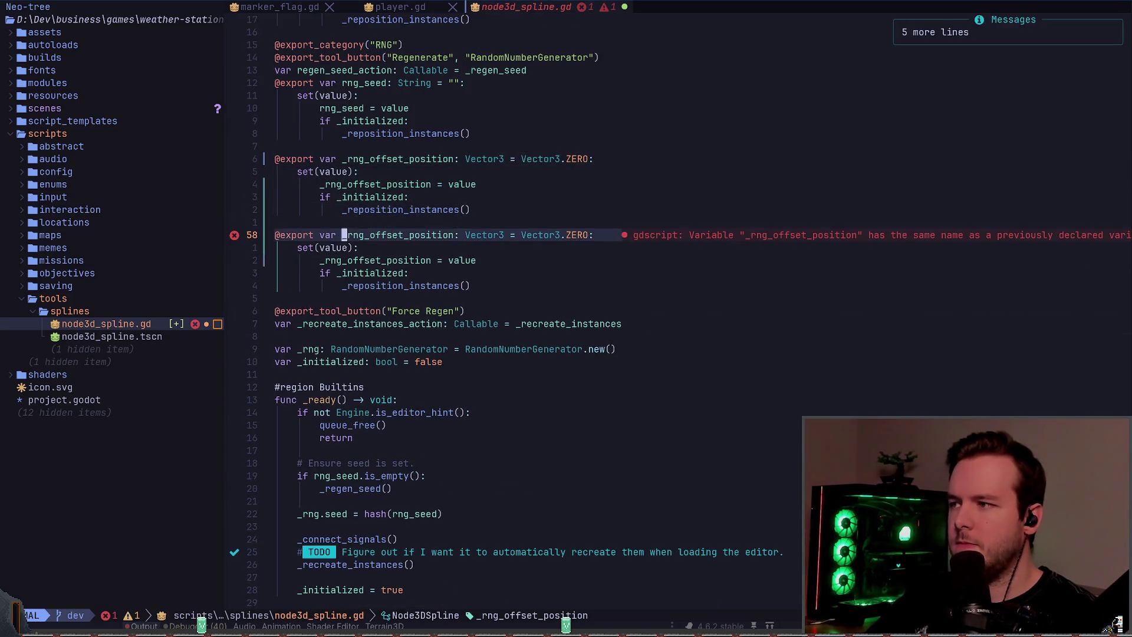
key("h")
key("space")
key("r")
key("n")
key("BackSpace")
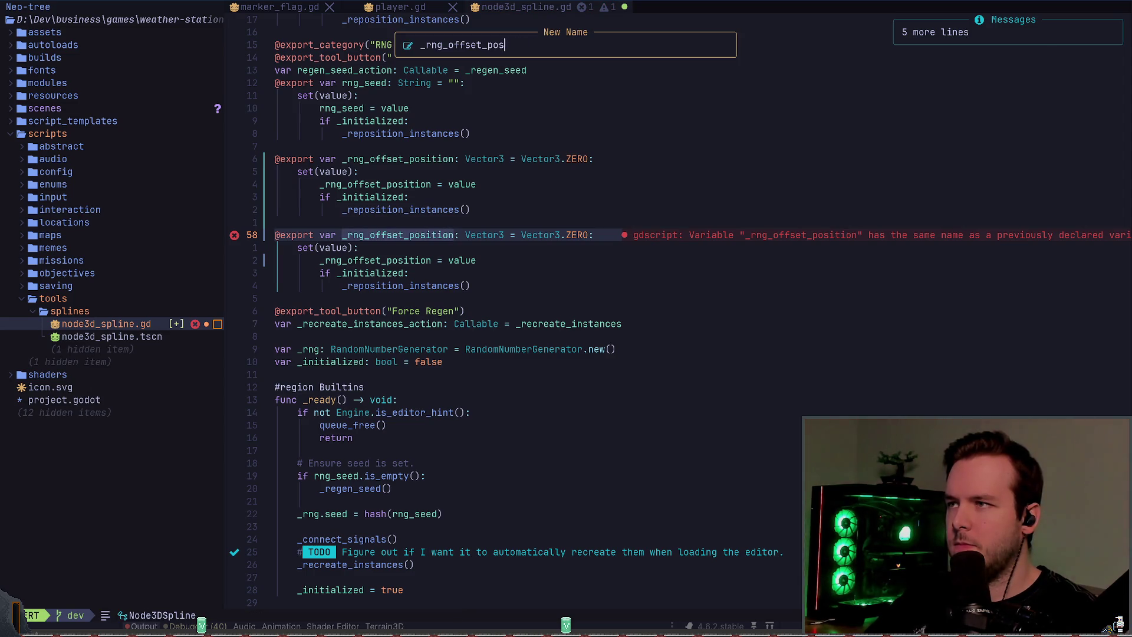
key("BackSpace")
key("BackSpace")
key("BackSpace")
type("r")
key("Return")
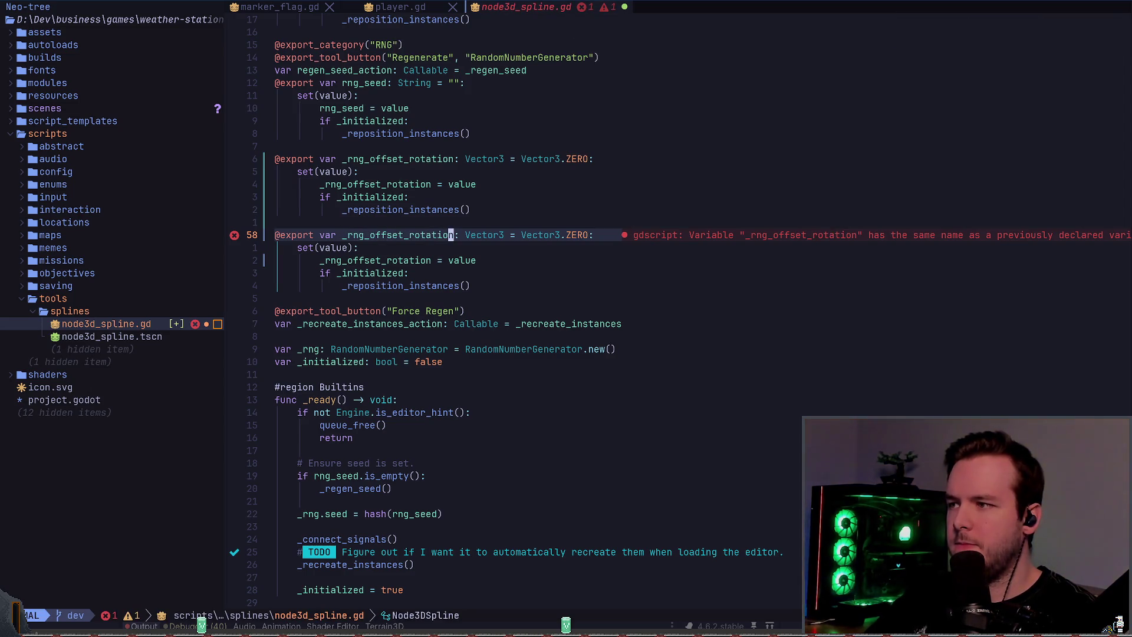
- Undo the rename after finding it changed both offset variables
key("j")
key("j")
key("j")
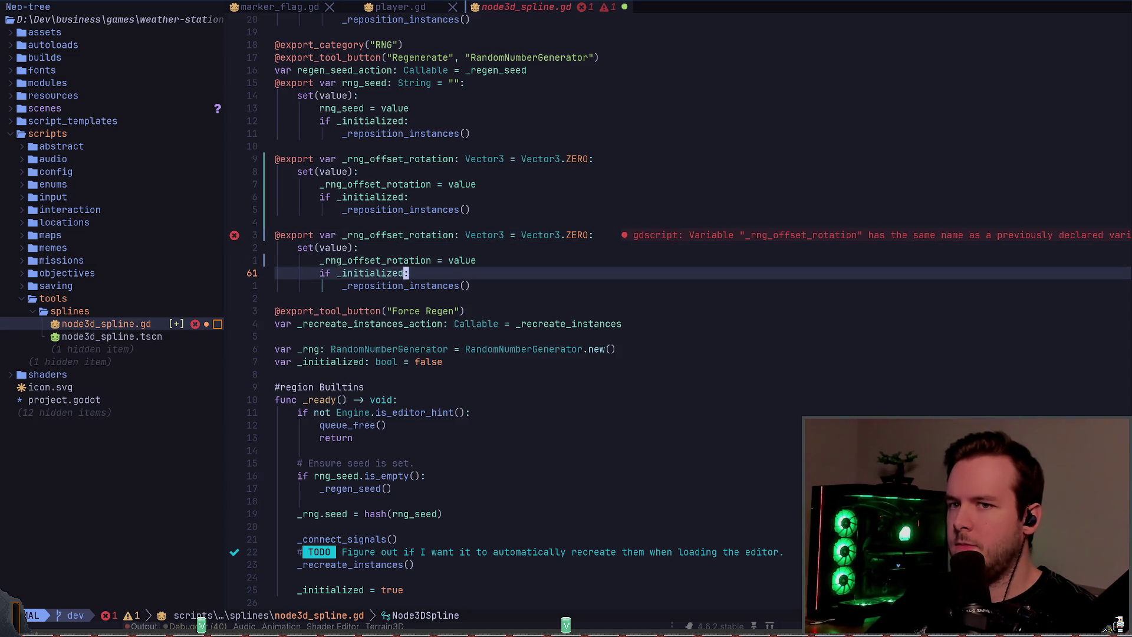
key("k")
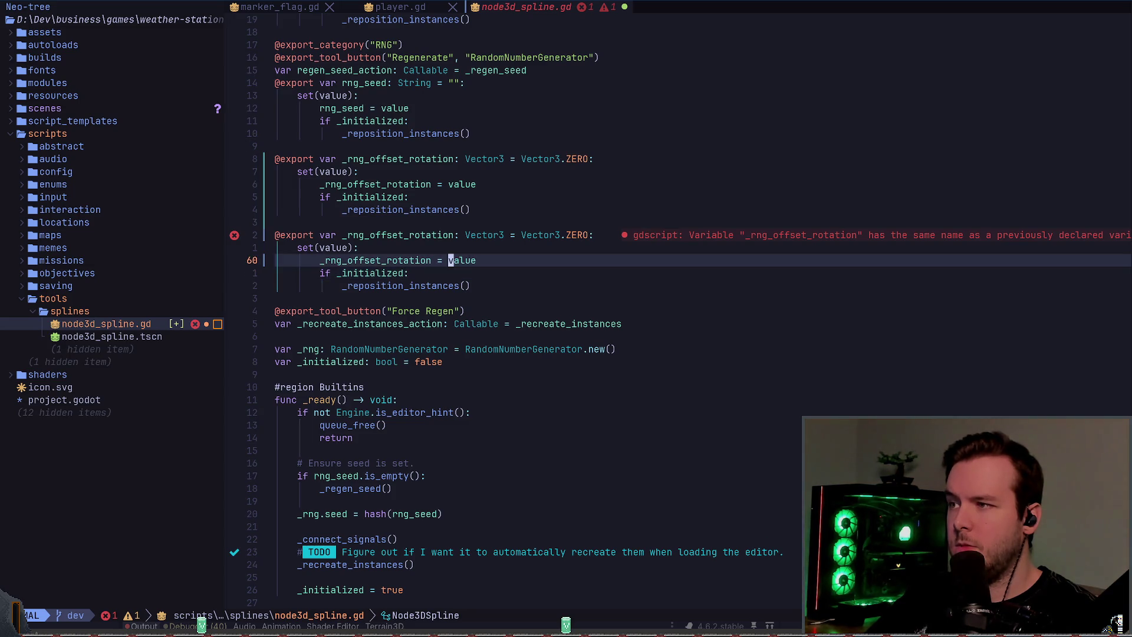
key("9k")
key("j")
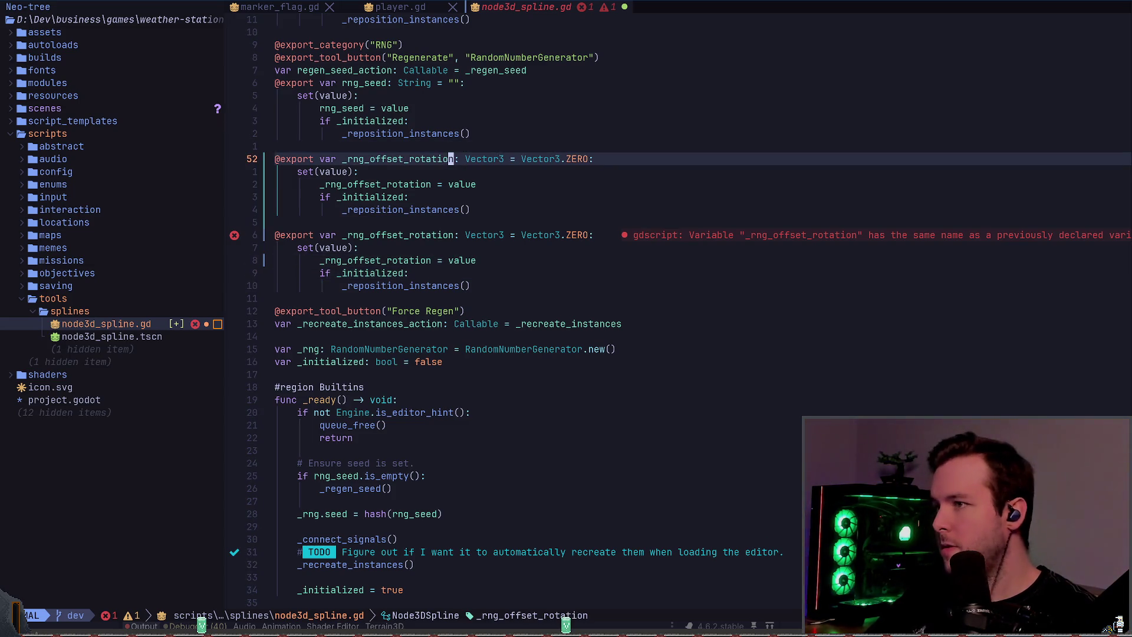
key("u")
- Manually rename the duplicate's declaration and setter assignment to _rng_offset_rotation
key("i")
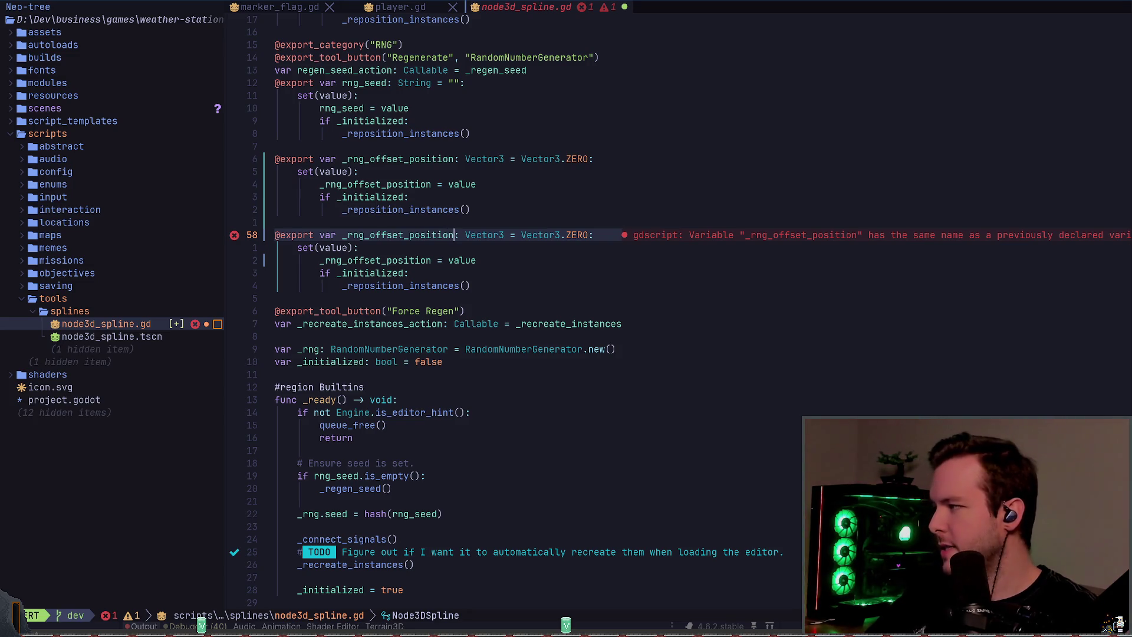
key("BackSpace")
key("BackSpace")
key("BackSpace")
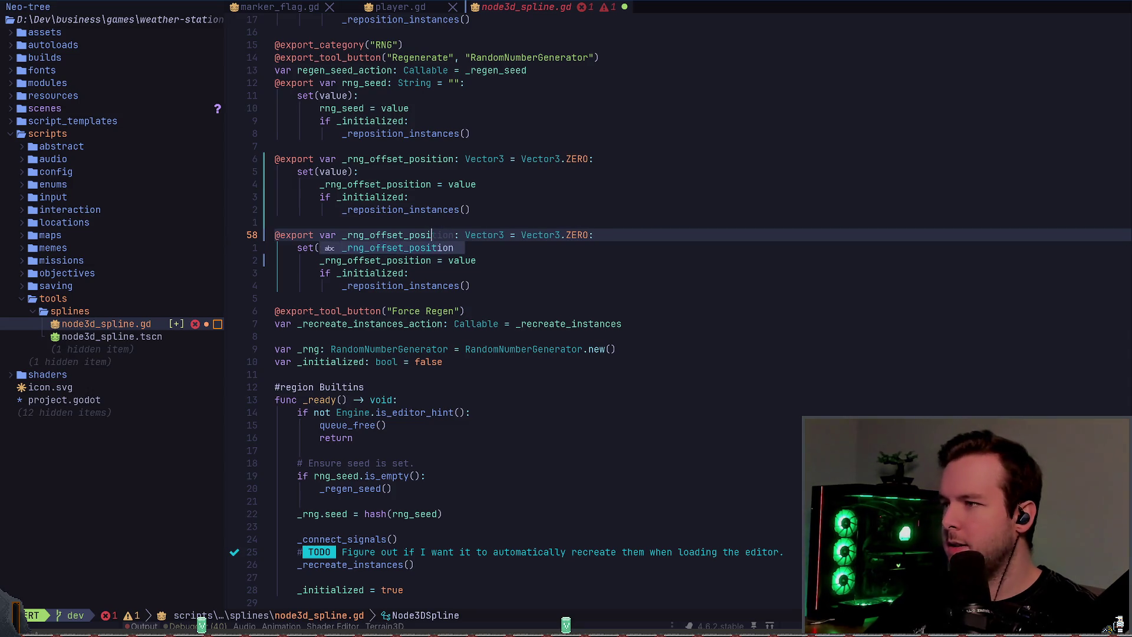
type("rotation")
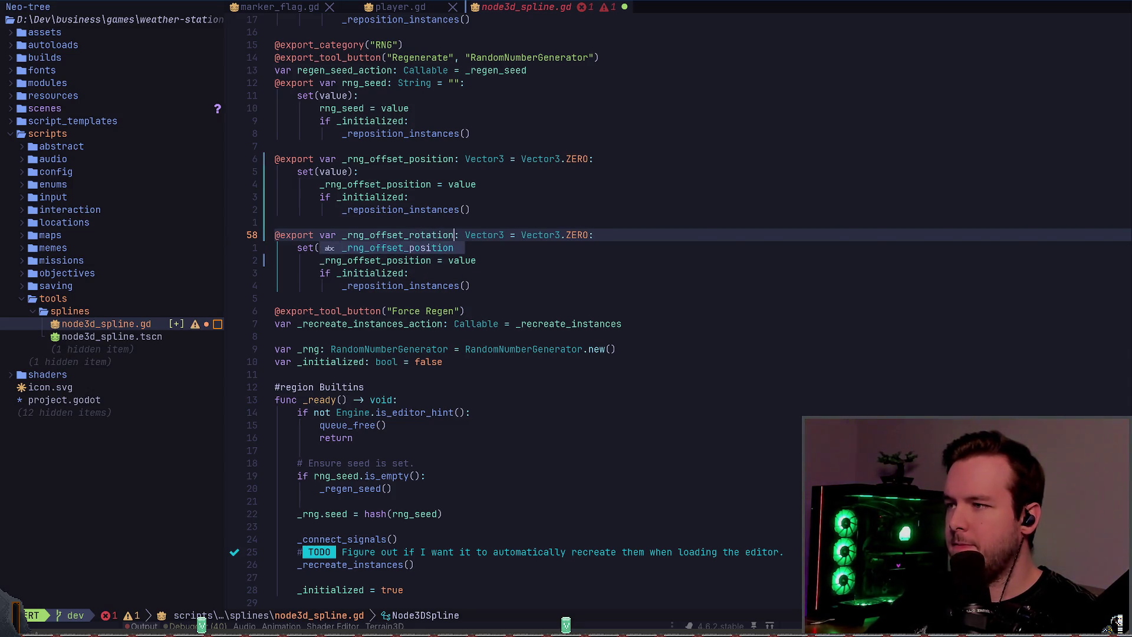
key("Escape")
key("j")
key("j")
key("a")
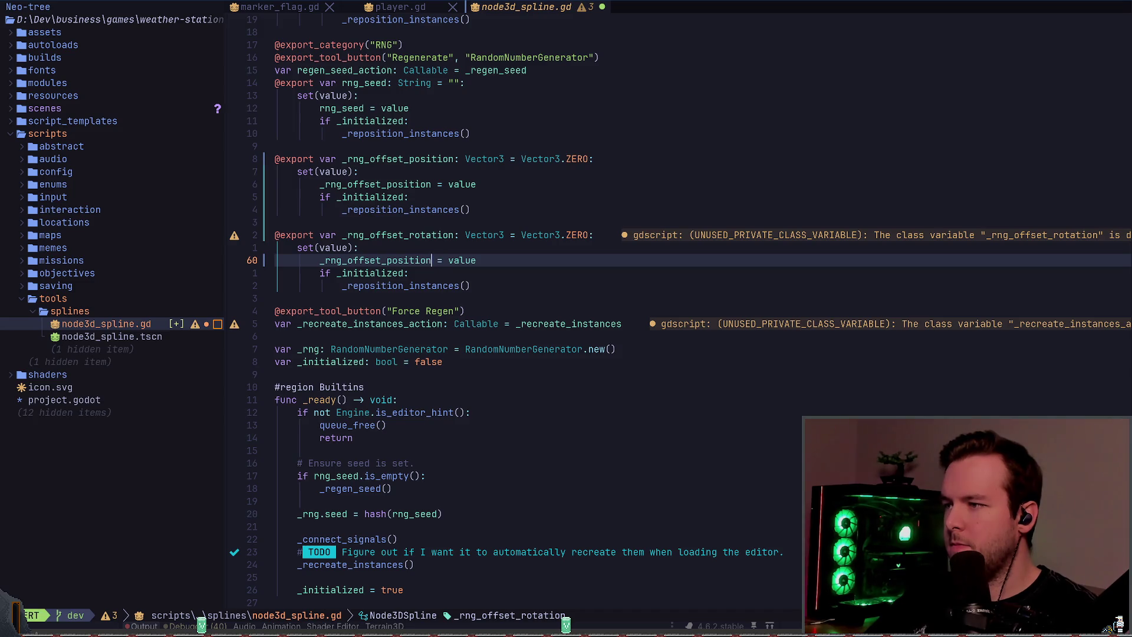
key("BackSpace")
key("BackSpace")
key("BackSpace")
type("ation")
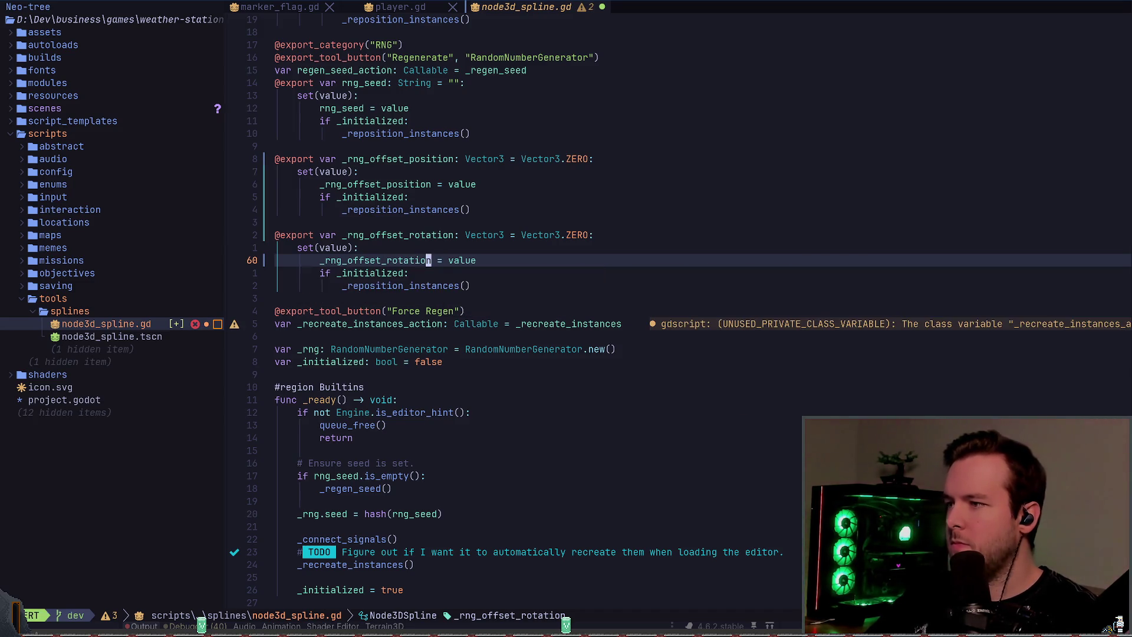
key("Escape")
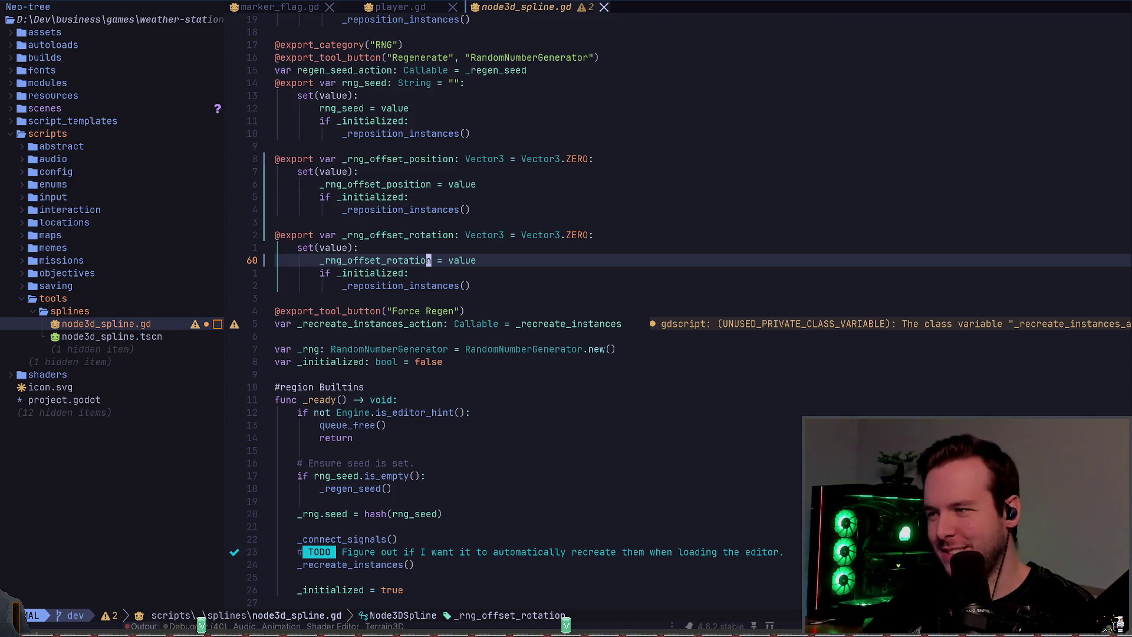
key("colon")
- Rename the rng_offset local variable to rng_offset_position
type("offset_position")
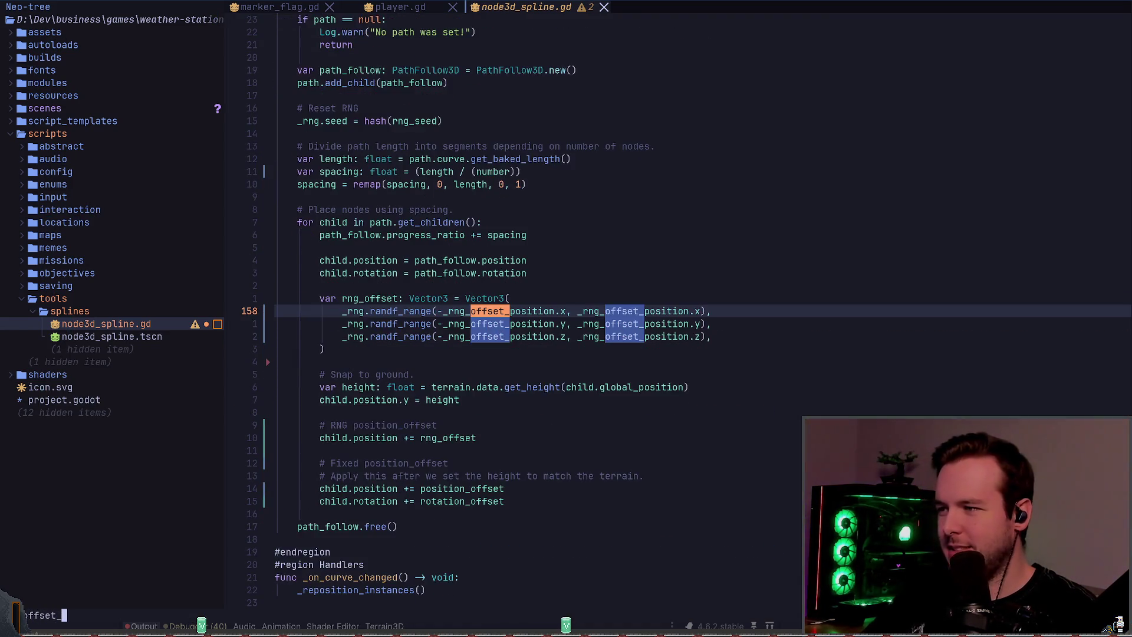
key("Return")
key("j")
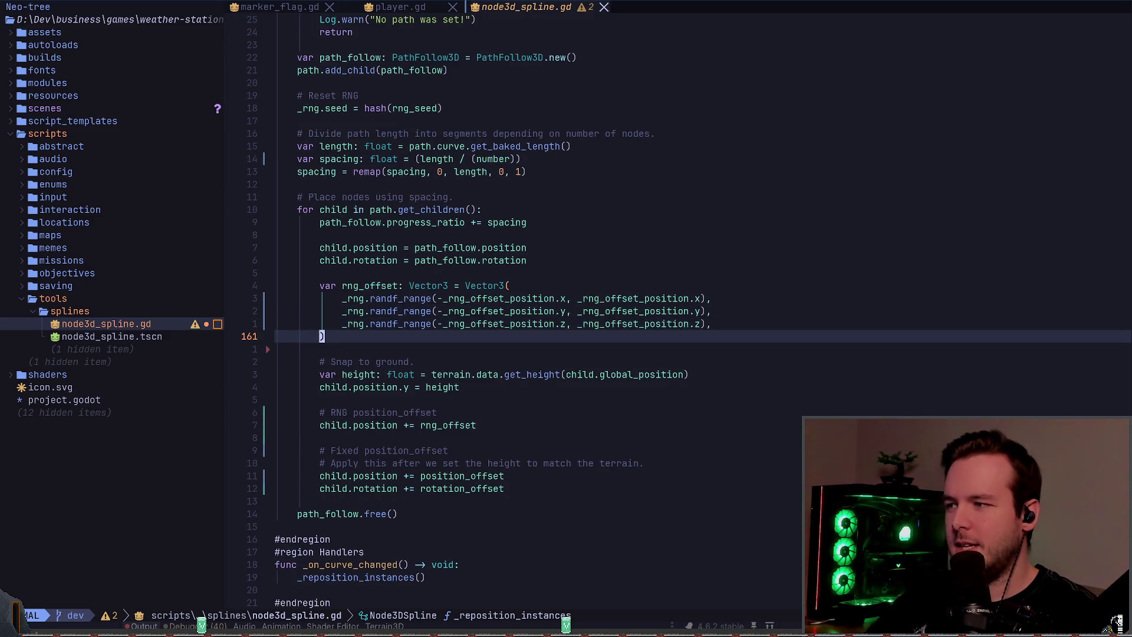
key("k")
key("k")
key("b")
key("b")
key("b")
type("bi_posi")
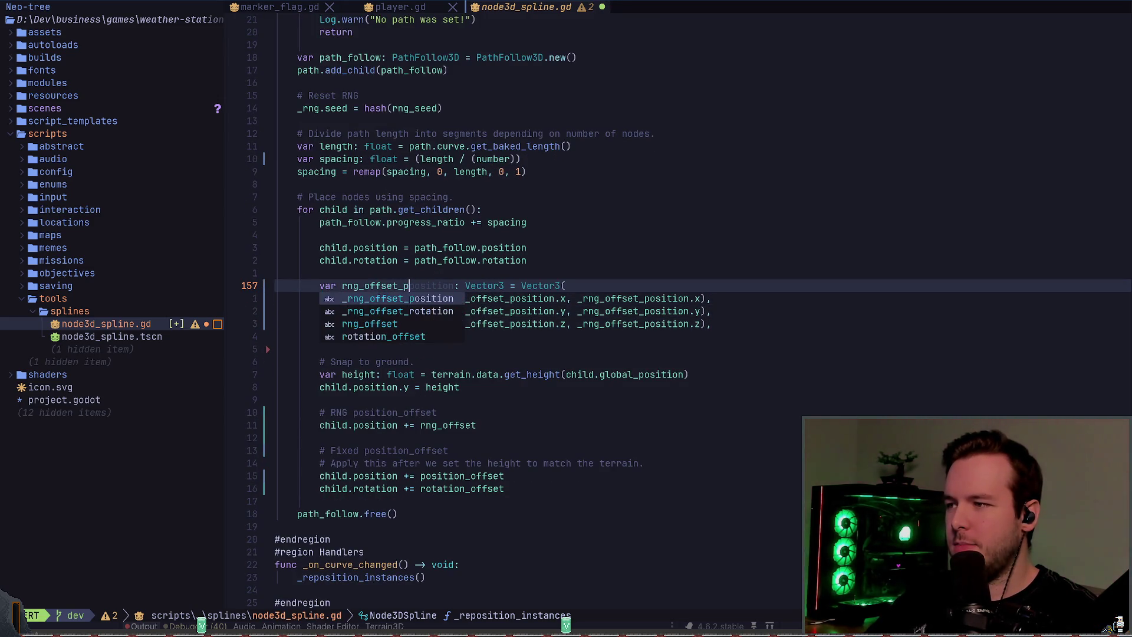
key("Escape")
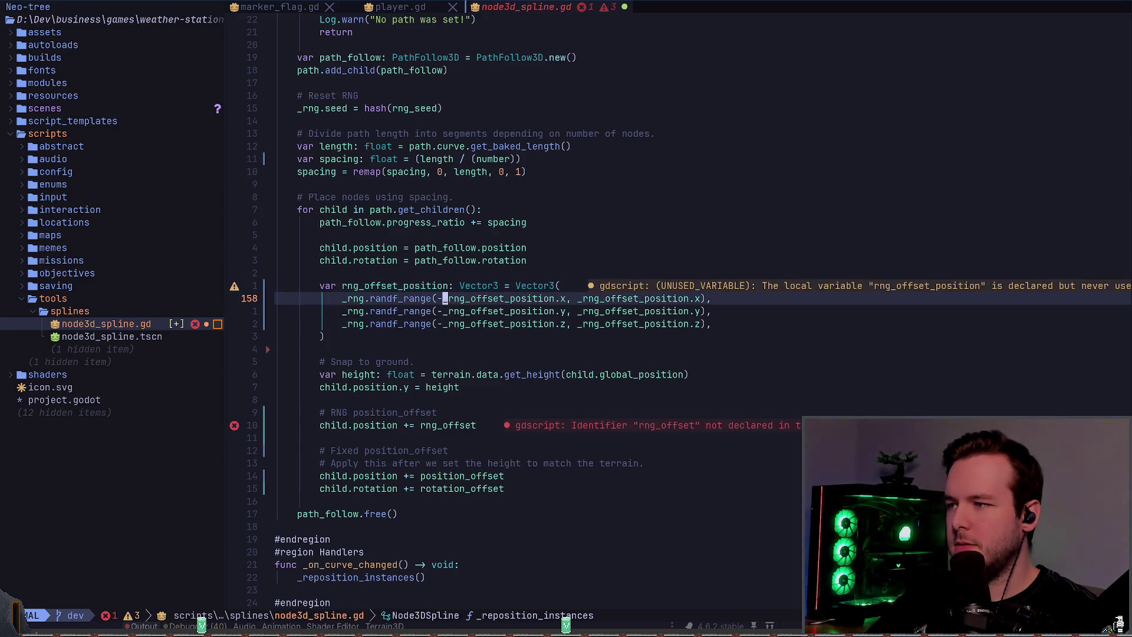
- Duplicate the random offset block and name the copy rng_offset_rotation
key("V")
key("j")
key("j")
key("j")
key("y")
key("j")
key("j")
key("j")
key("j")
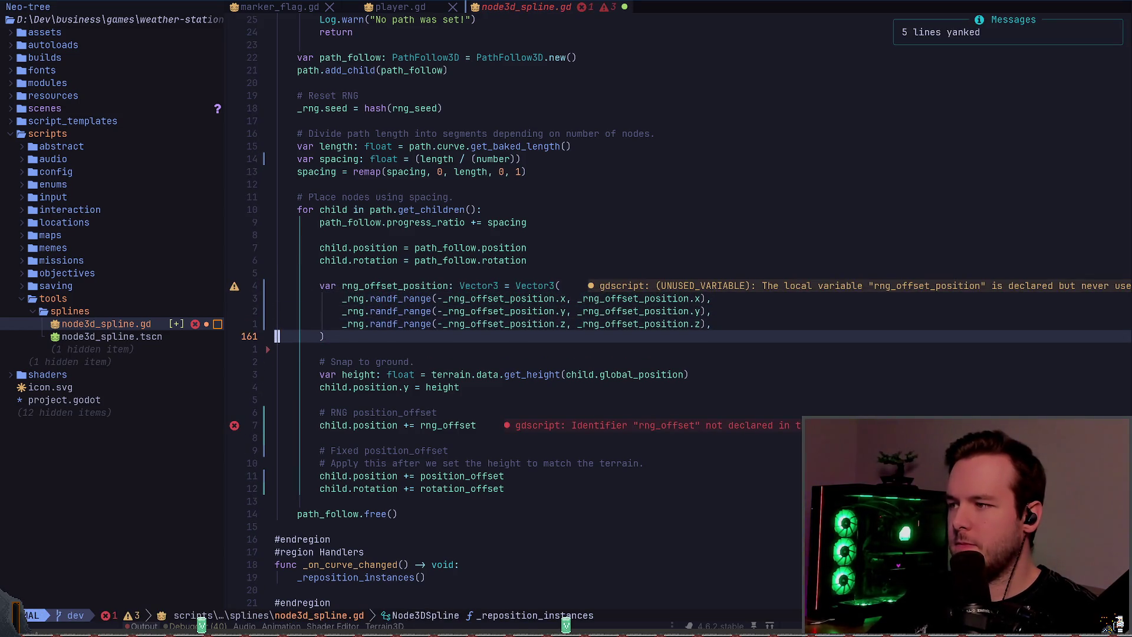
key("j")
key("p")
key("w")
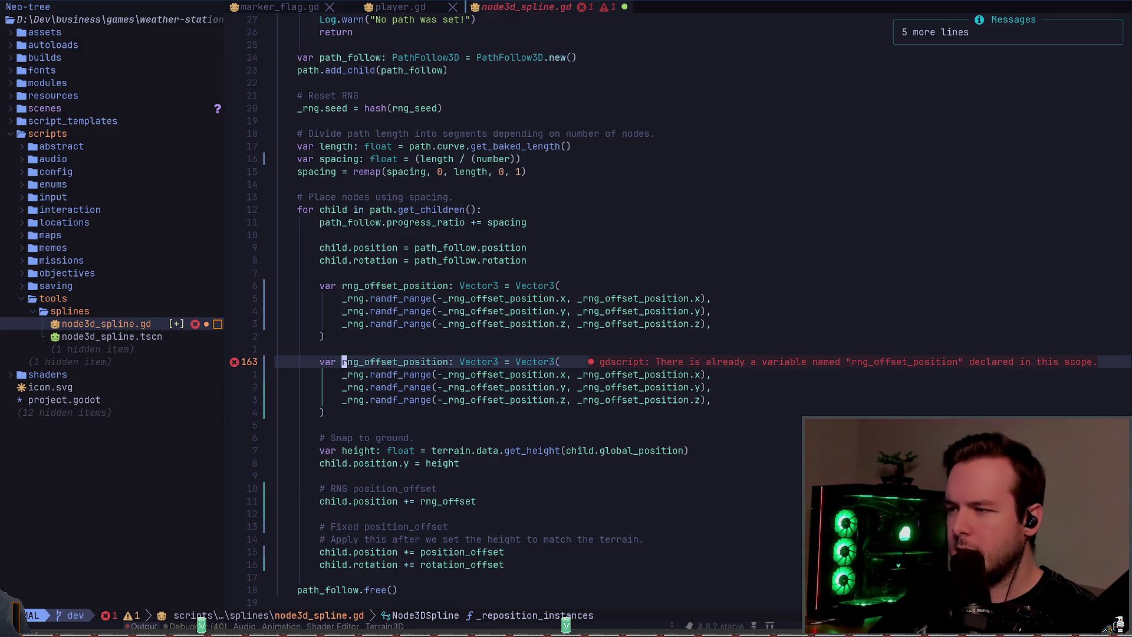
key("e")
key("a")
key("BackSpace")
key("BackSpace")
key("BackSpace")
type("rotat")
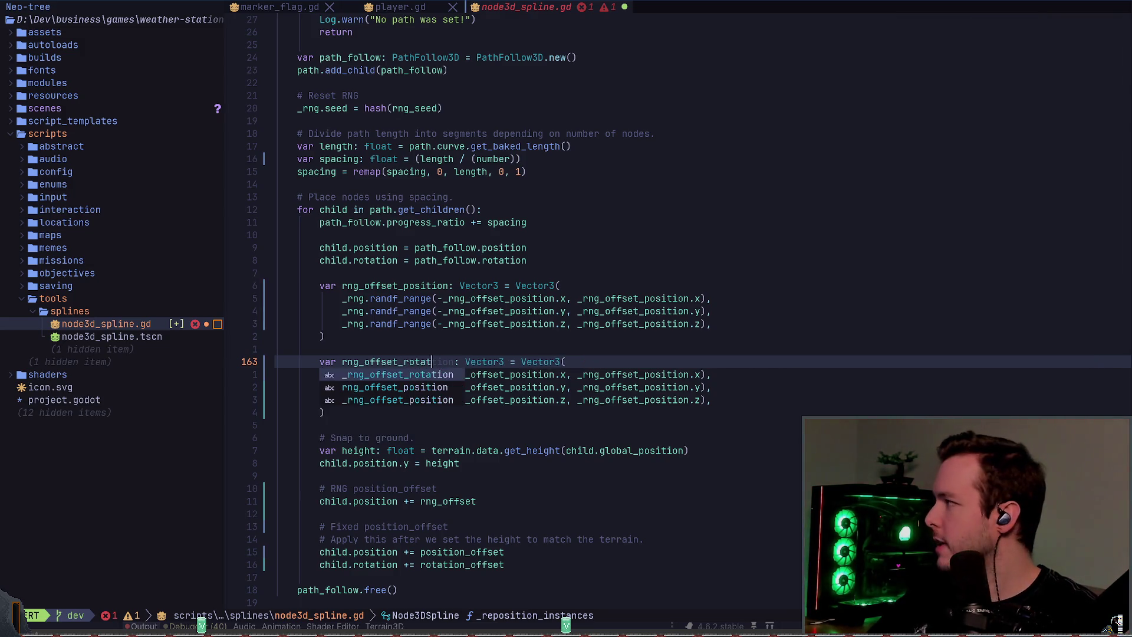
type("ion")
key("Escape")
- Substitute position with rotation in the copy's three random range lines
key("j")
key("z")
key("z")
key("j")
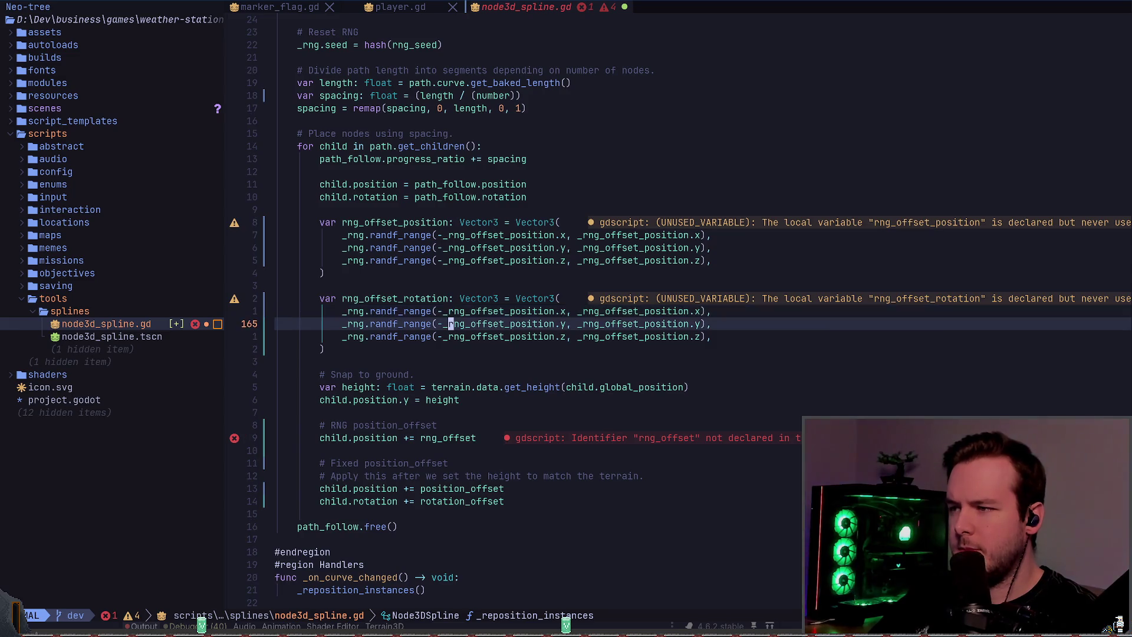
key("k")
key("h")
key("j")
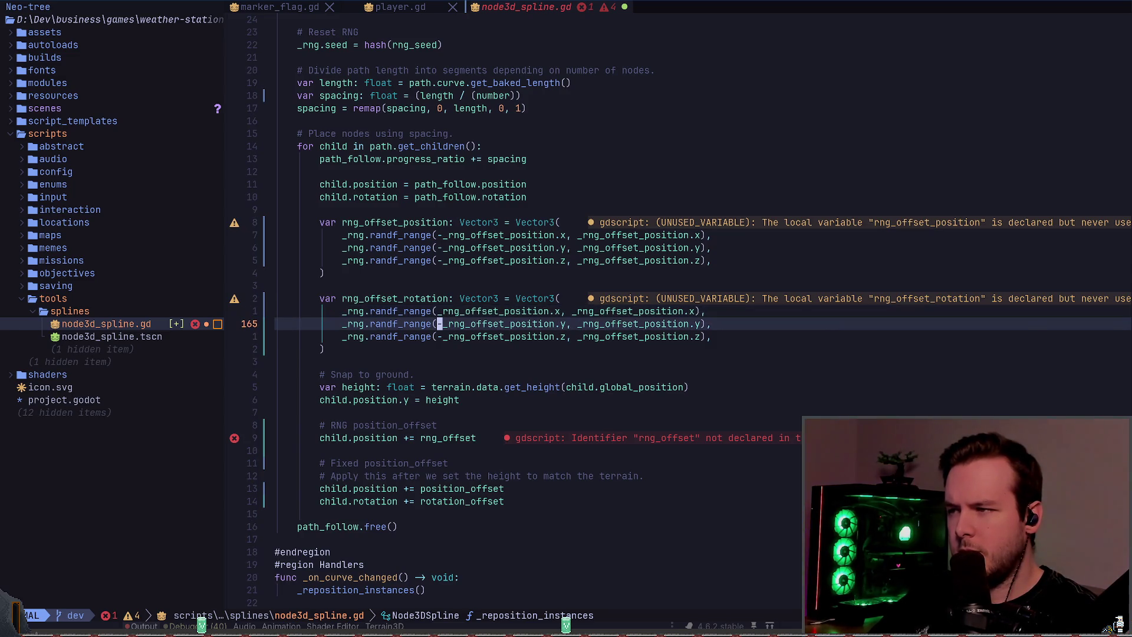
key("k")
key("f")
key(".")
key("shift+v")
key("j")
key("j")
key("colon")
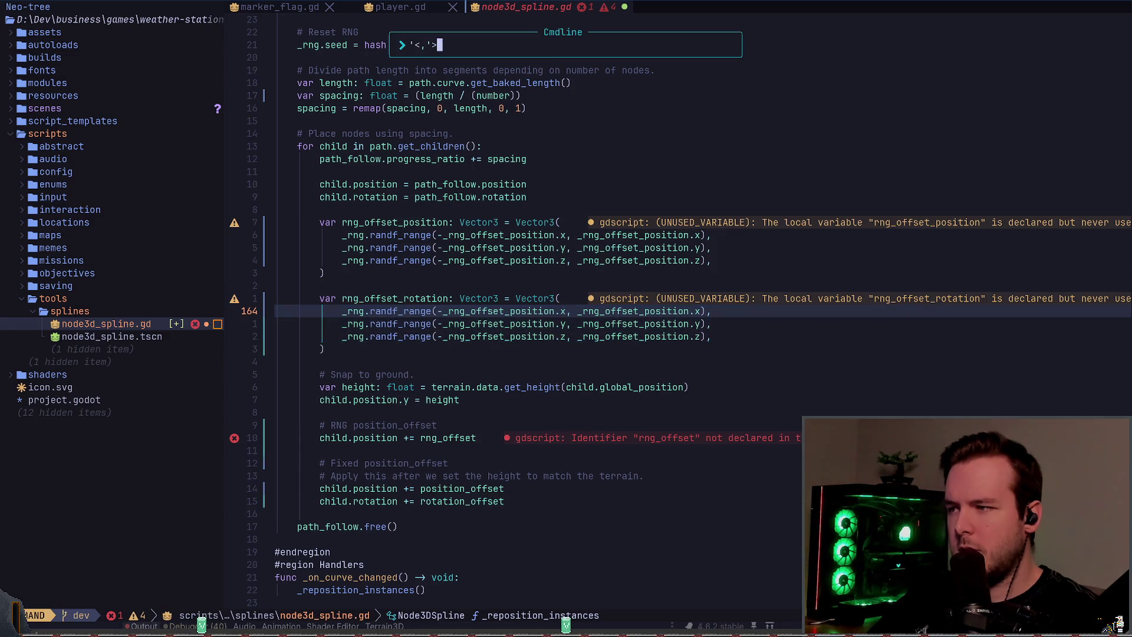
type("p")
key("BackSpace")
type("s/")
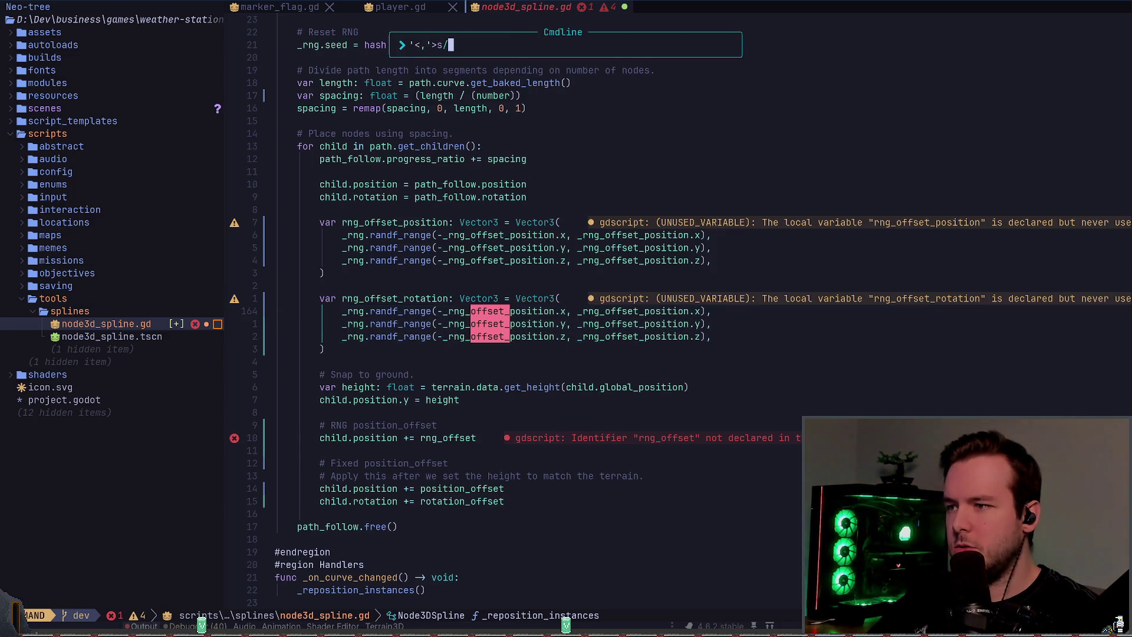
type("position/")
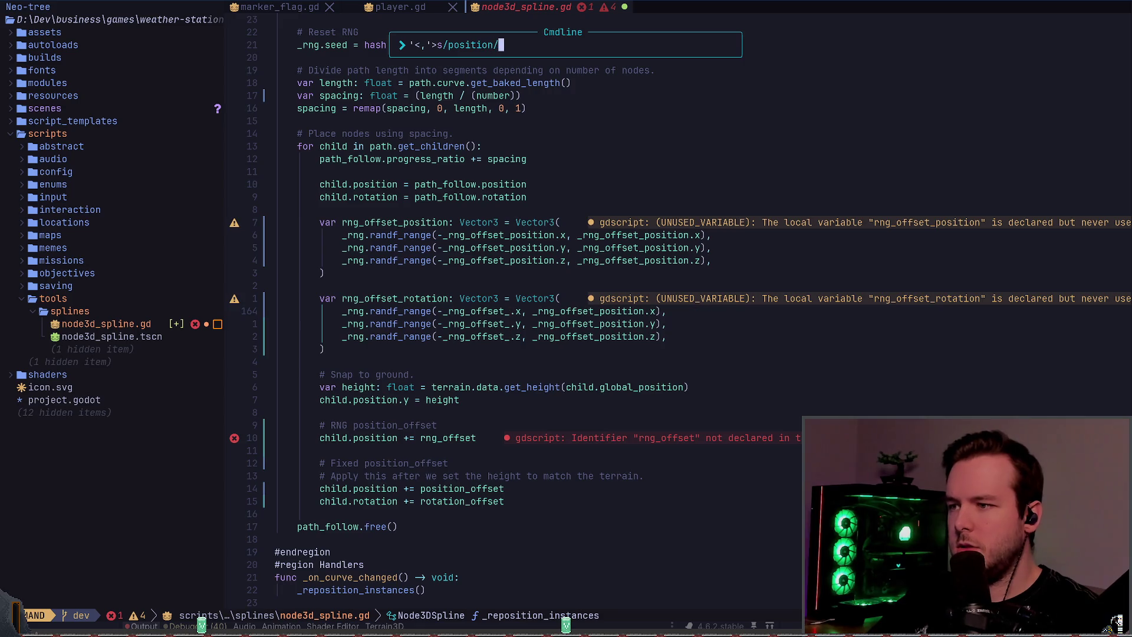
type("rotation/g")
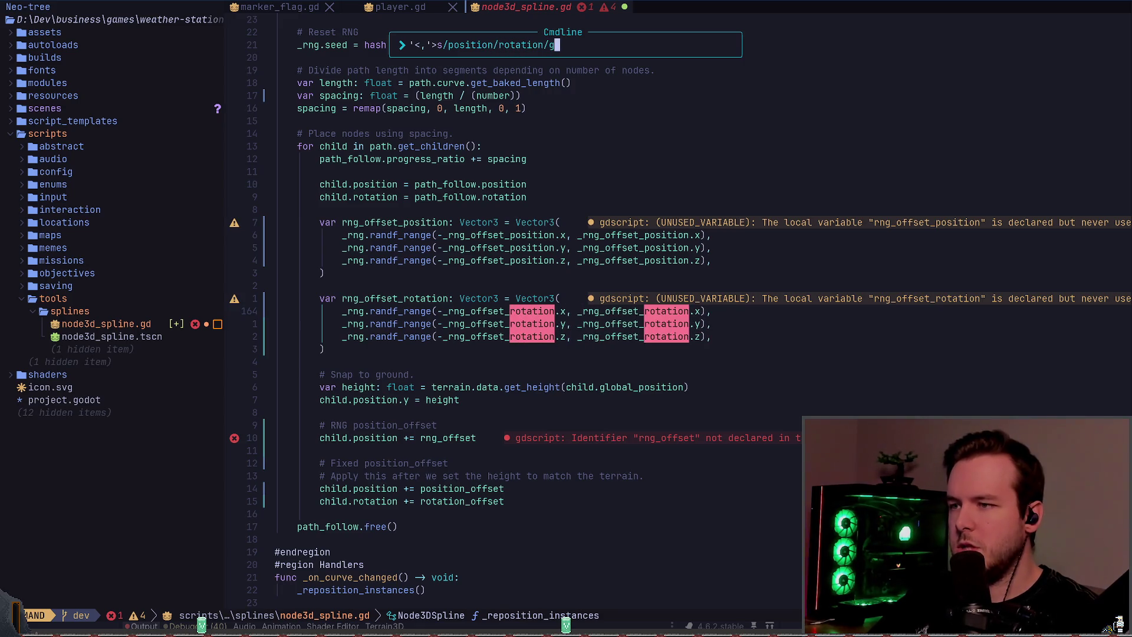
key("Return")
- Make the offset line use rng_offset_position and duplicate the child.position offset line
key("j")
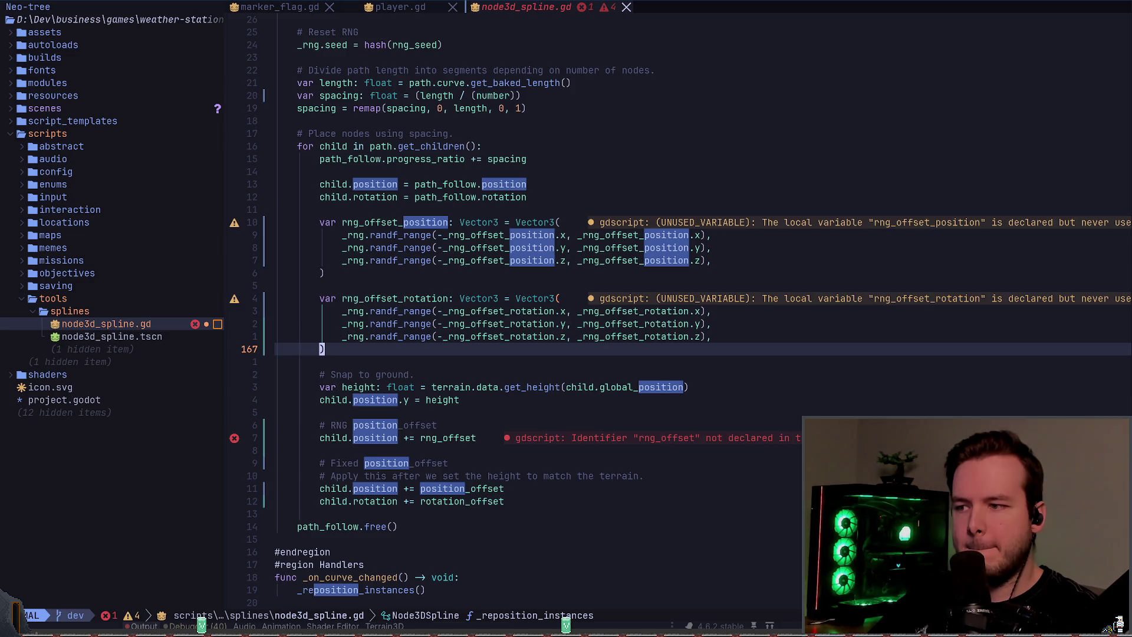
key("j")
key("j")
key("j")
key("w")
key("w")
key("w")
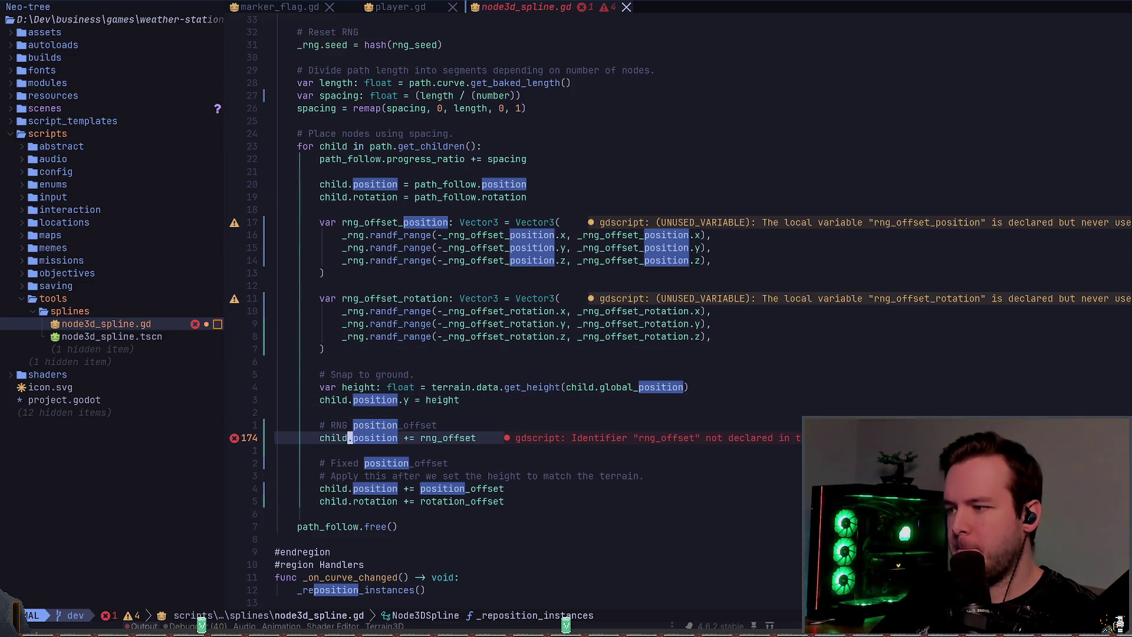
type("wA")
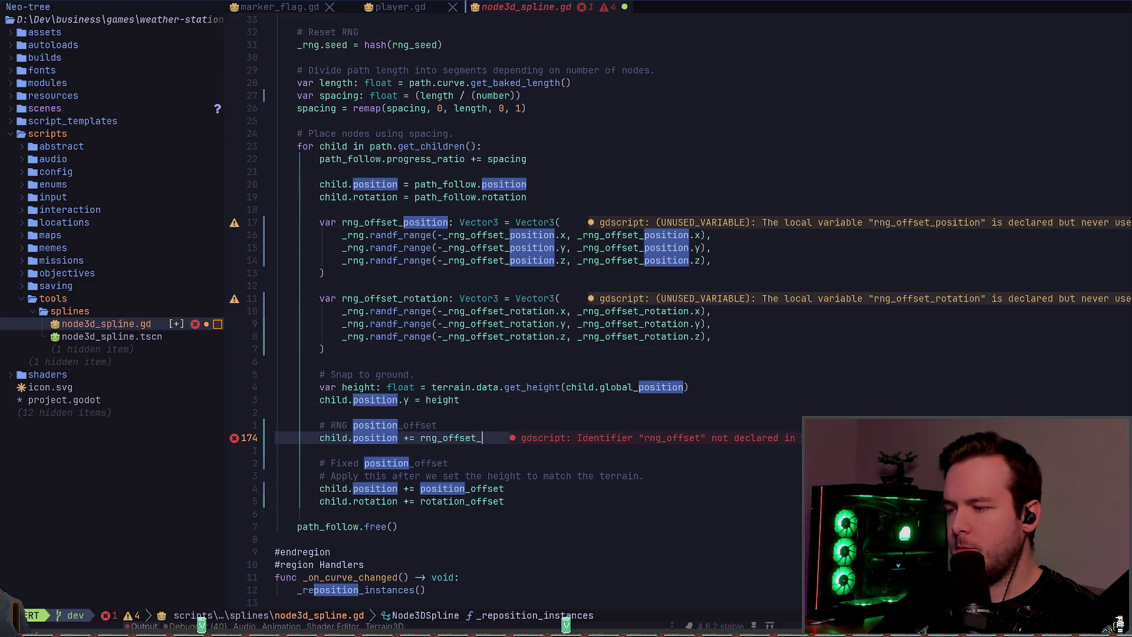
type("_position")
key("Escape")
key("shift+v")
key("y")
key("P")
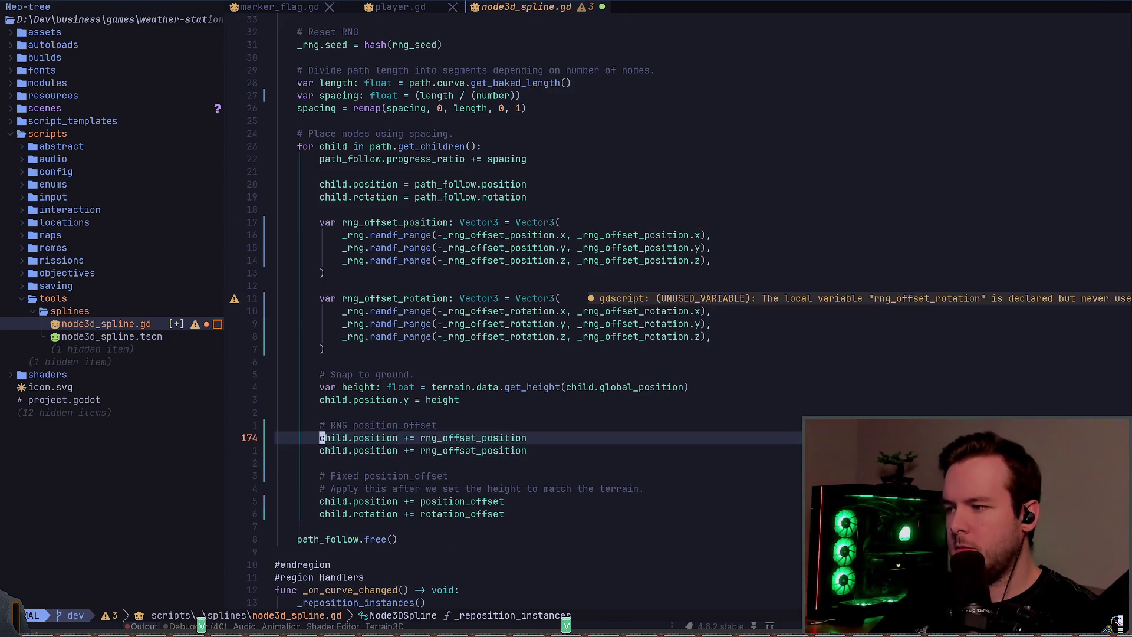
- Edit the comment above the offset lines to read '# RNG offsets'
key("k")
key("w")
key("w")
key("d")
key("t")
key("o")
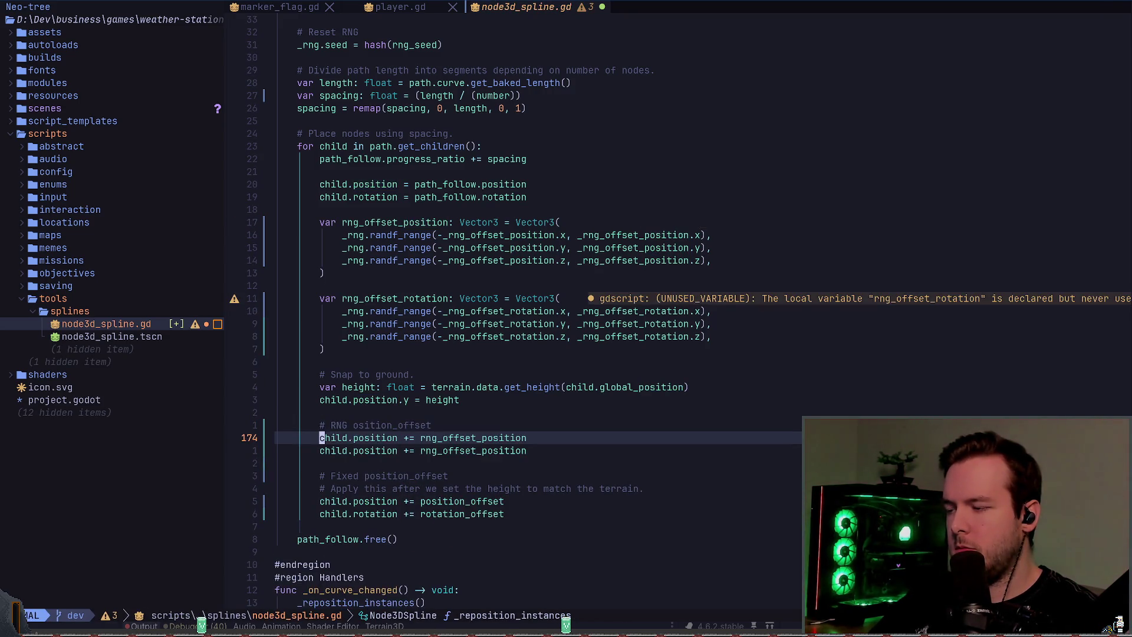
type("tdf_As")
key("Escape")
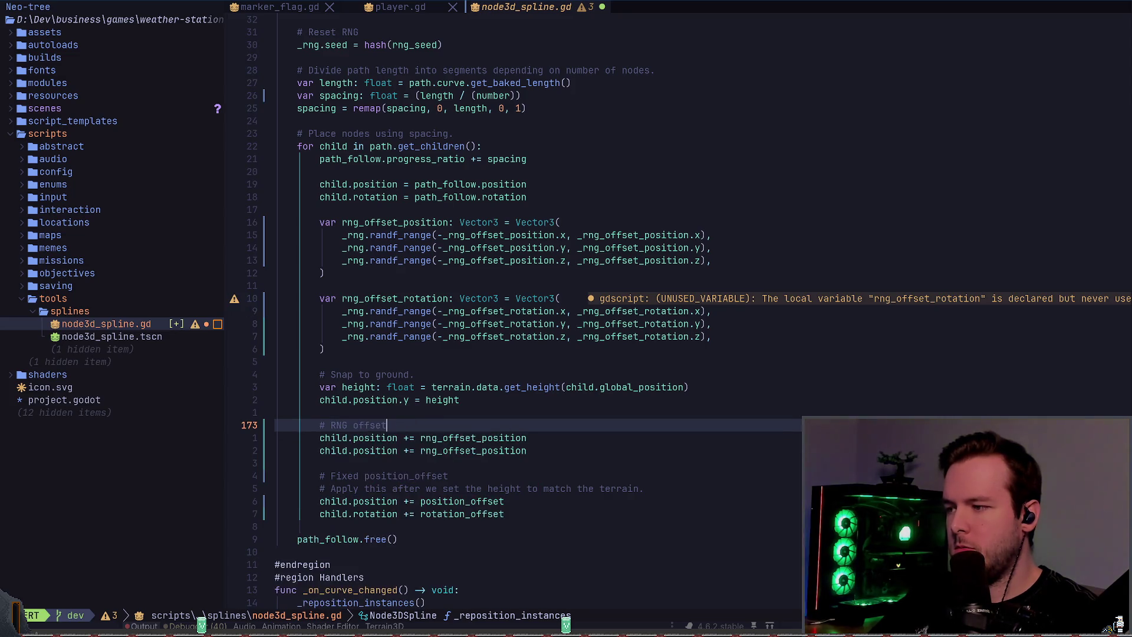
- Run :s/position/rotation/g on line 175 so it adds the rotation offset
key("j")
key("j")
key("w")
key("w")
type("cwrotation")
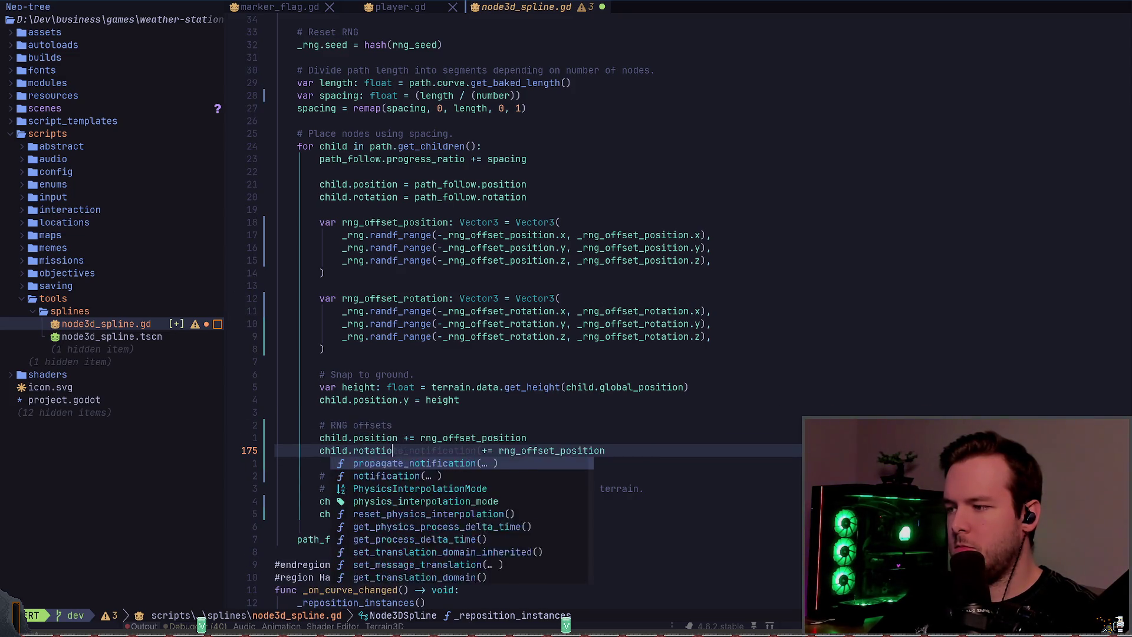
key("Escape")
key("u")
key("shift+v")
key("colon")
type("w")
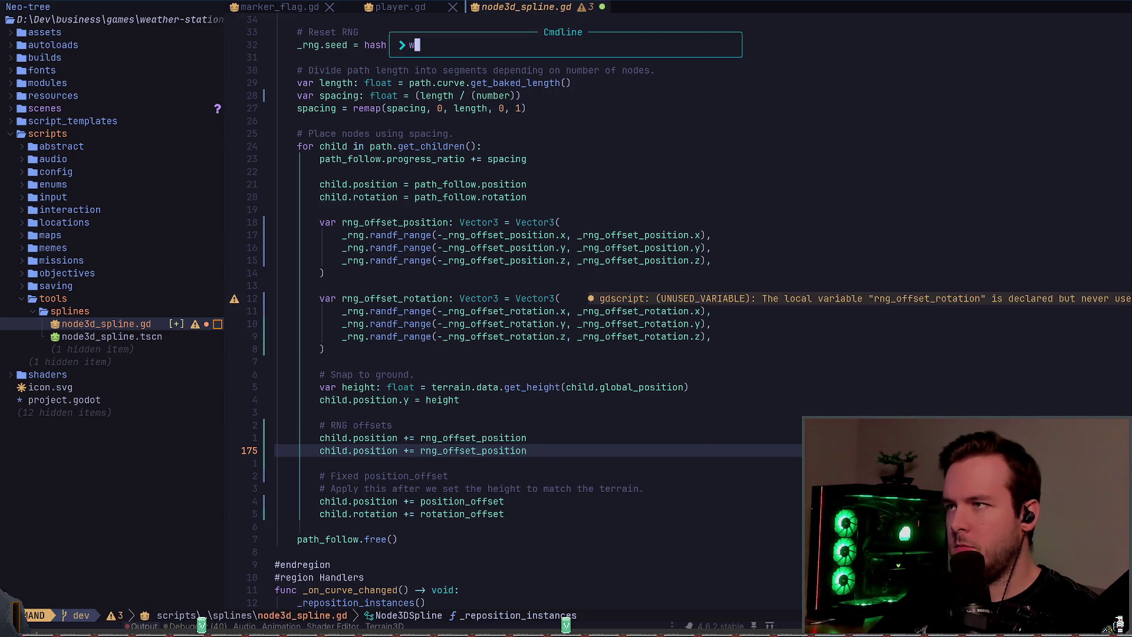
key("Up")
key("Escape")
key("shift+v")
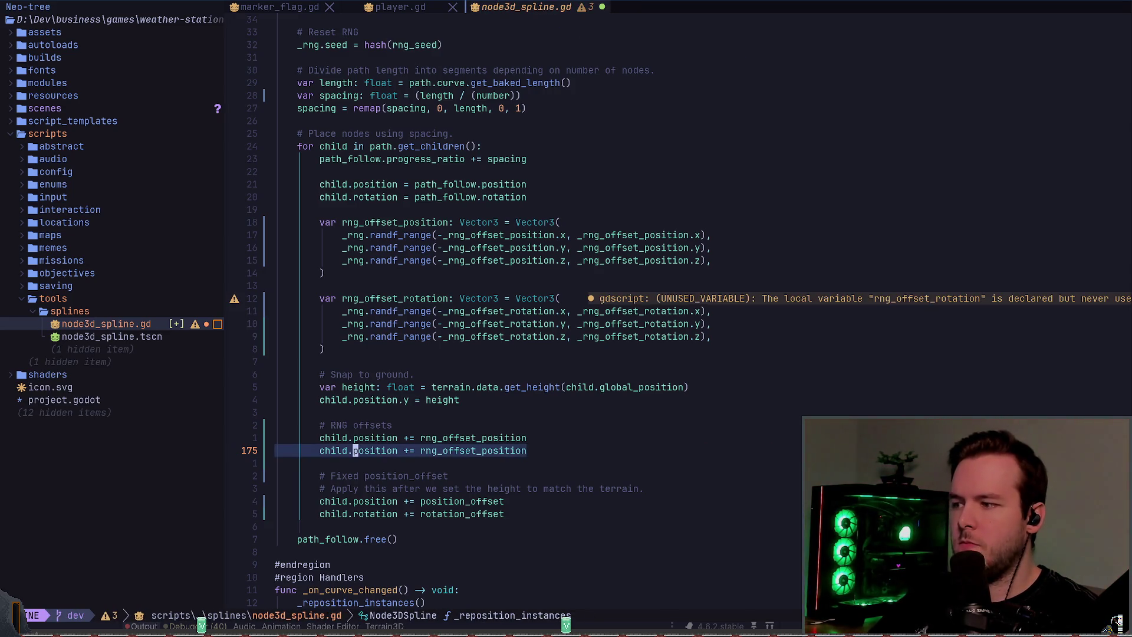
key("colon")
key("Up")
key("Return")
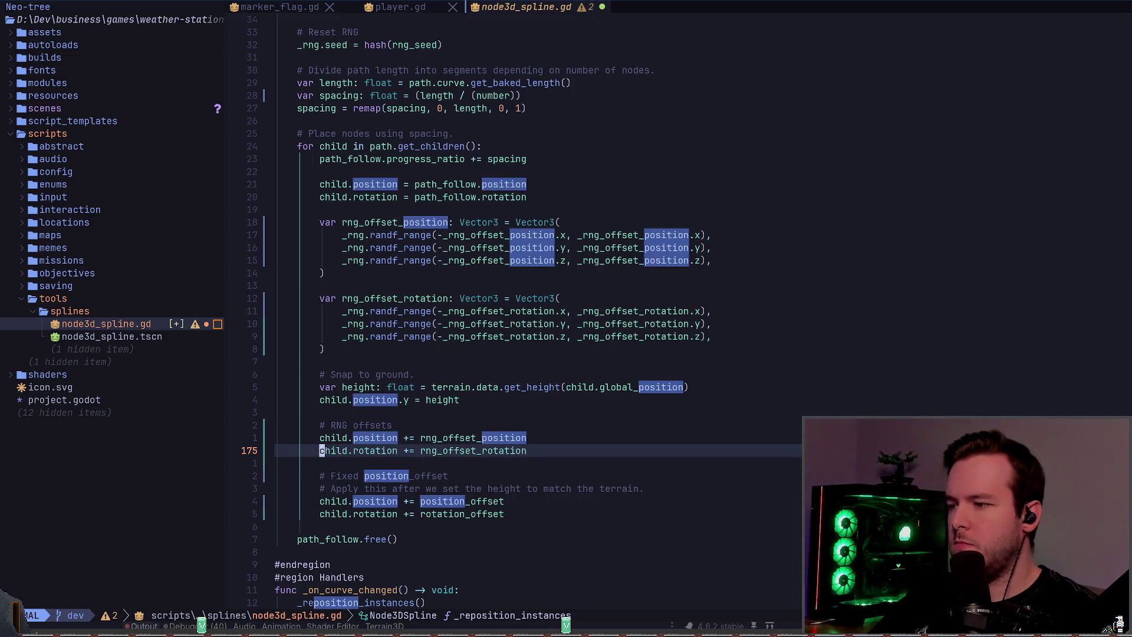
- Save the spline script with :w and return to Godot
type(":w")
key("Return")
key("j")
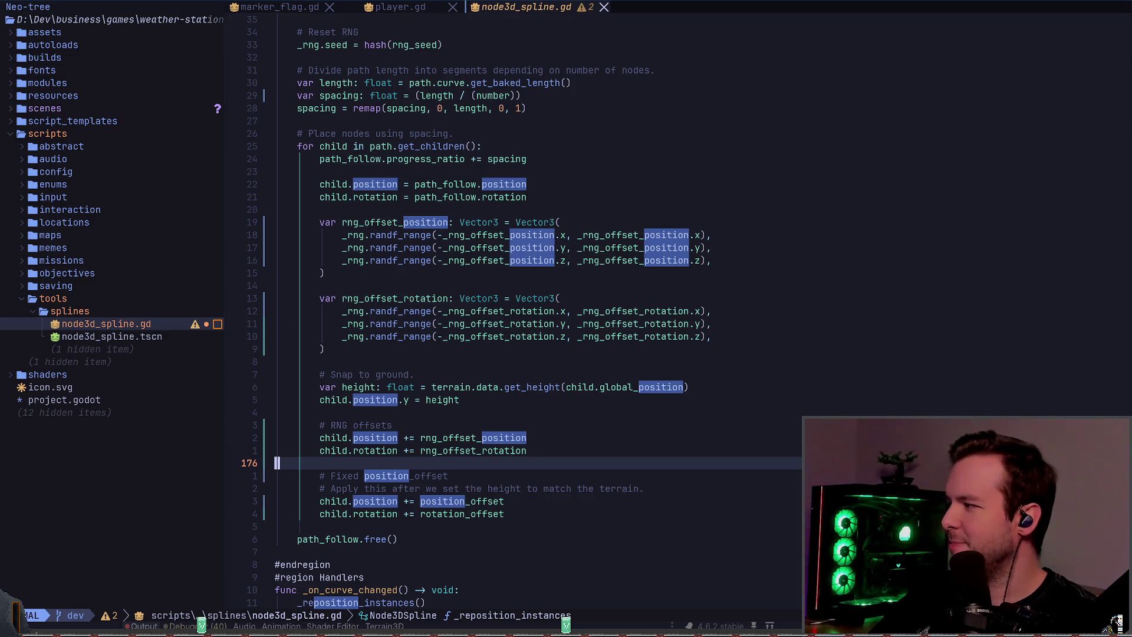
key("k")
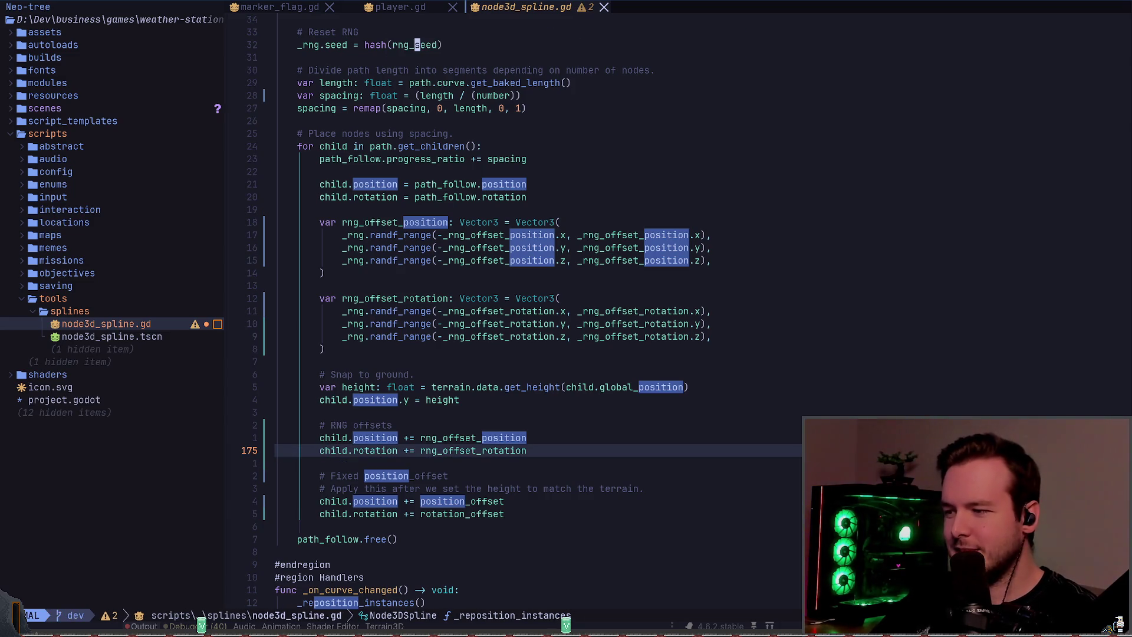
key("alt+Tab")
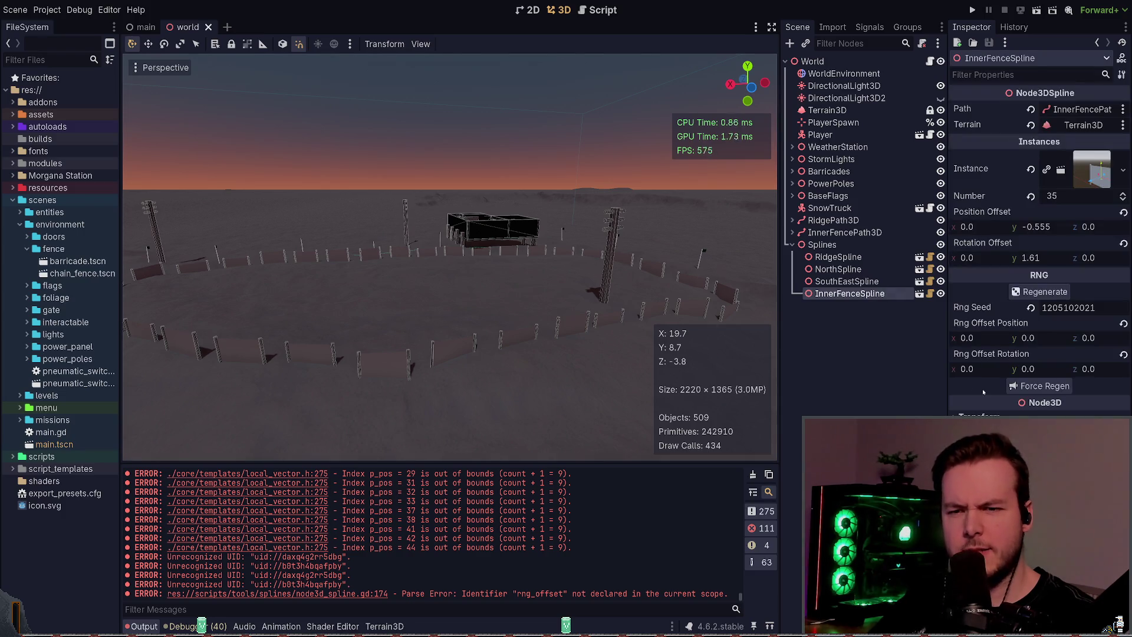
- Set InnerFenceSpline's Rng Offset Rotation to -0.1, 0.01, -0.045 and save the world scene
mouse_move(1039, 373)
left_mouse_down()
mouse_move(1026, 373)
mouse_move(1092, 370)
left_mouse_up()
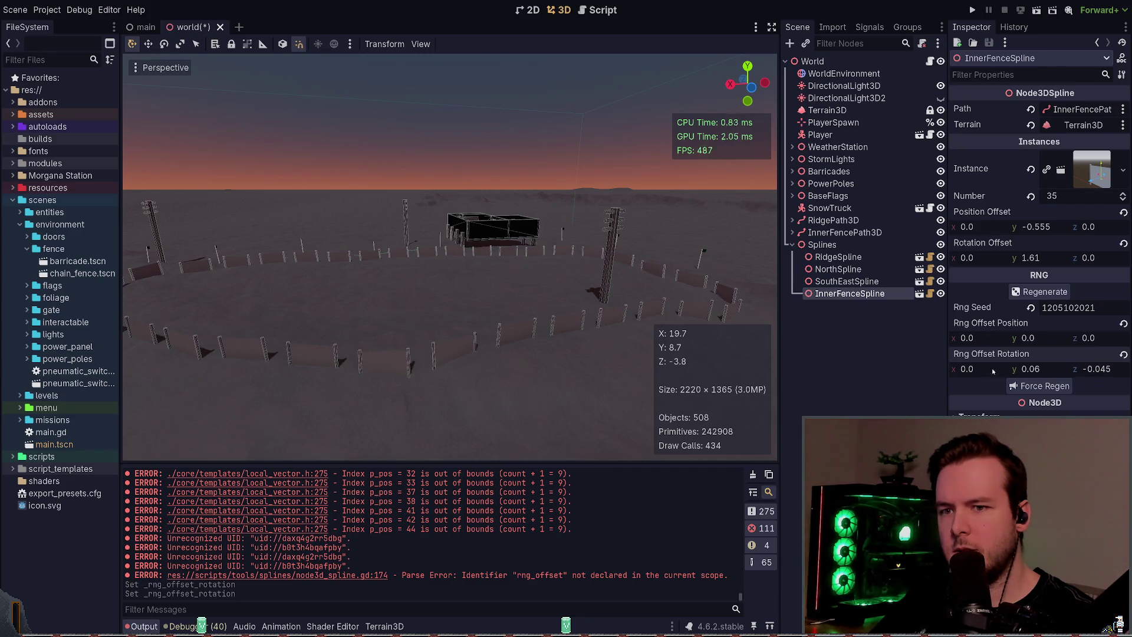
mouse_move(994, 370)
left_mouse_down()
mouse_move(984, 371)
mouse_move(1008, 372)
left_mouse_up()
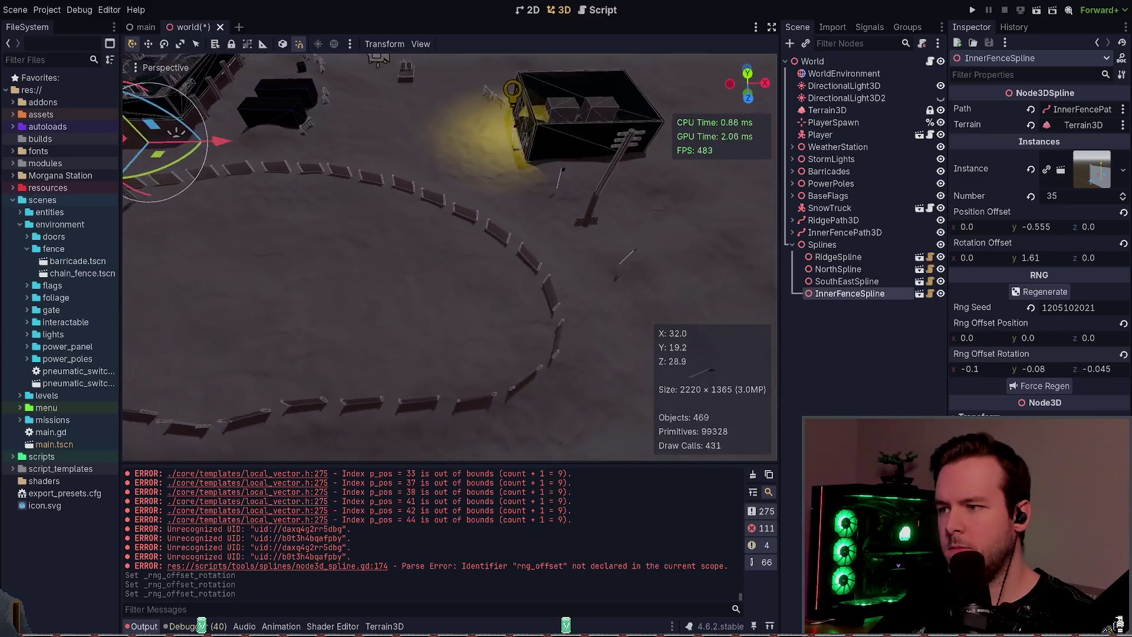
key("ctrl+s")
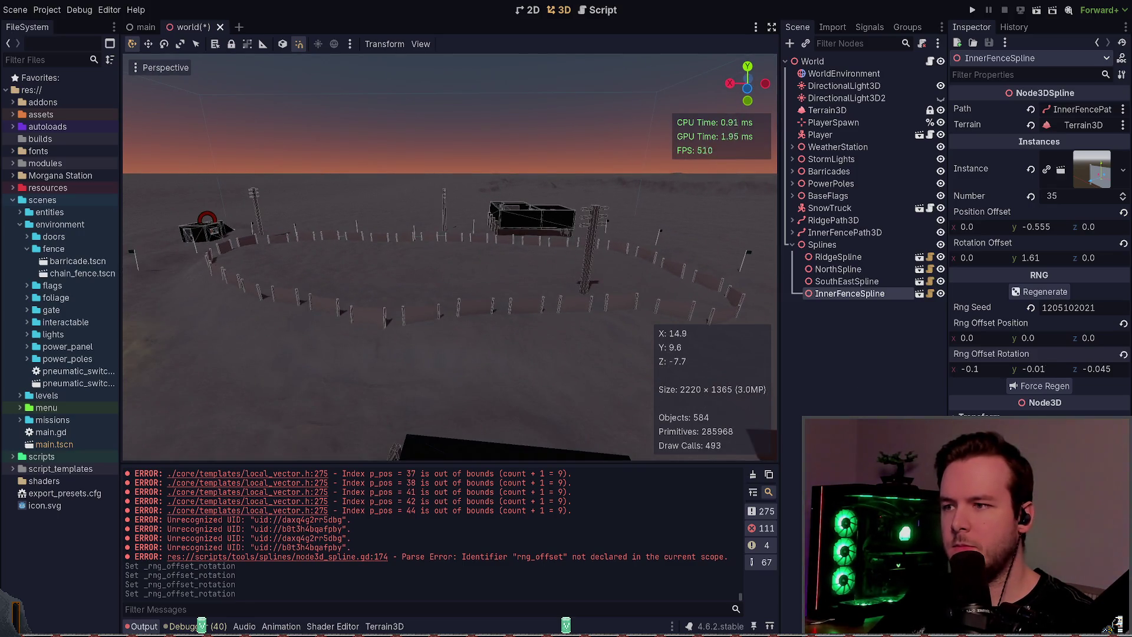
left_click_drag(1023, 372, 1038, 372)
key("ctrl+s")
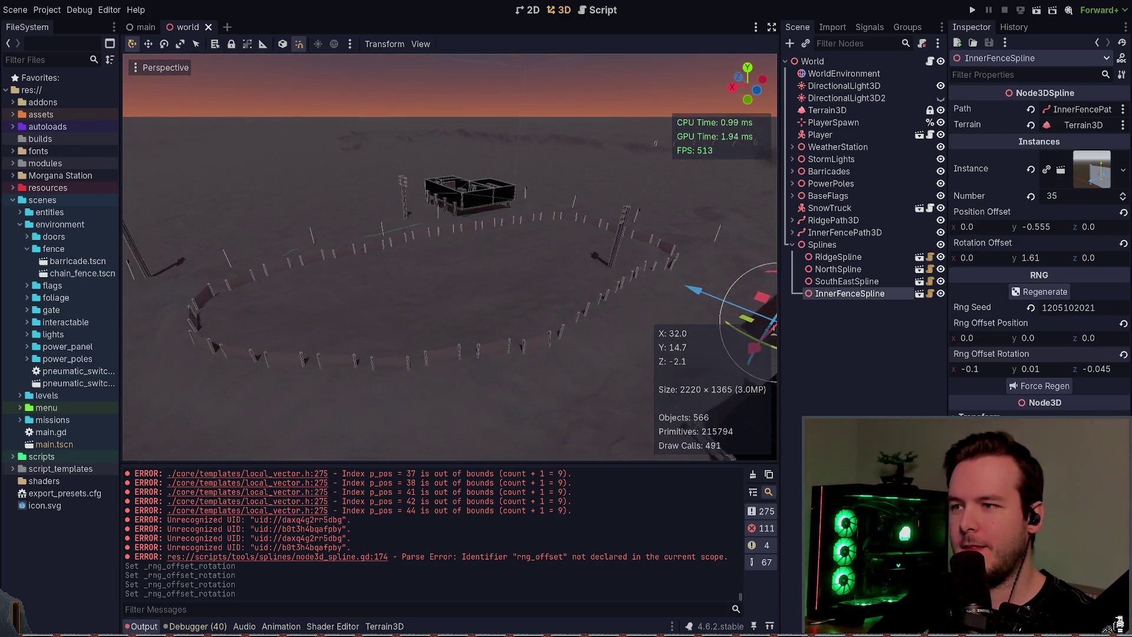
key("ctrl+s")
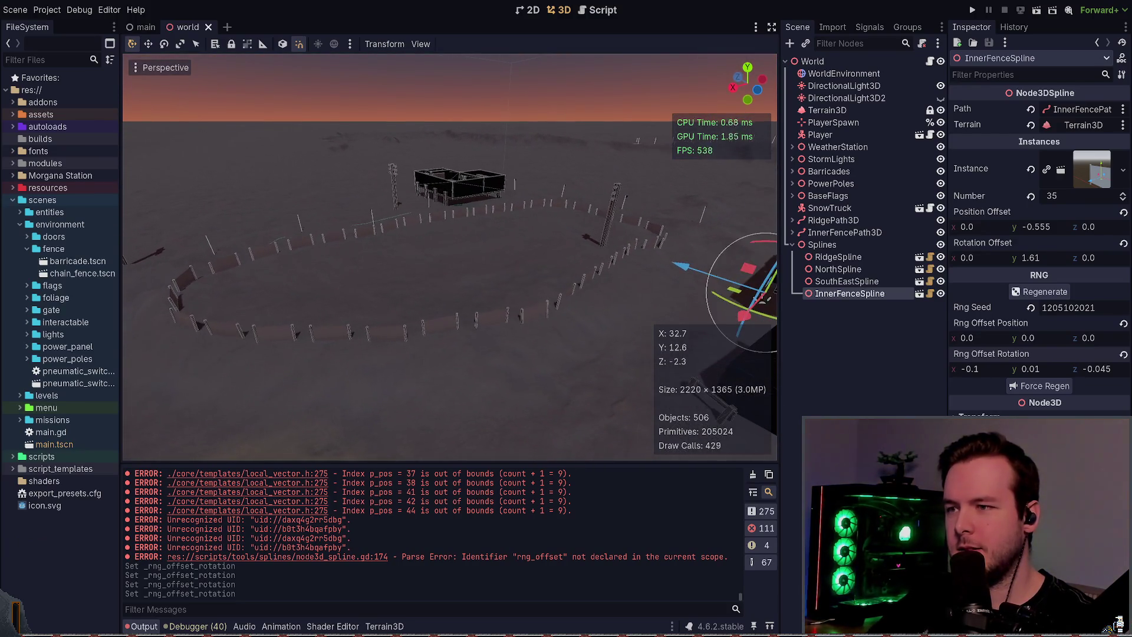
key("ctrl+s")
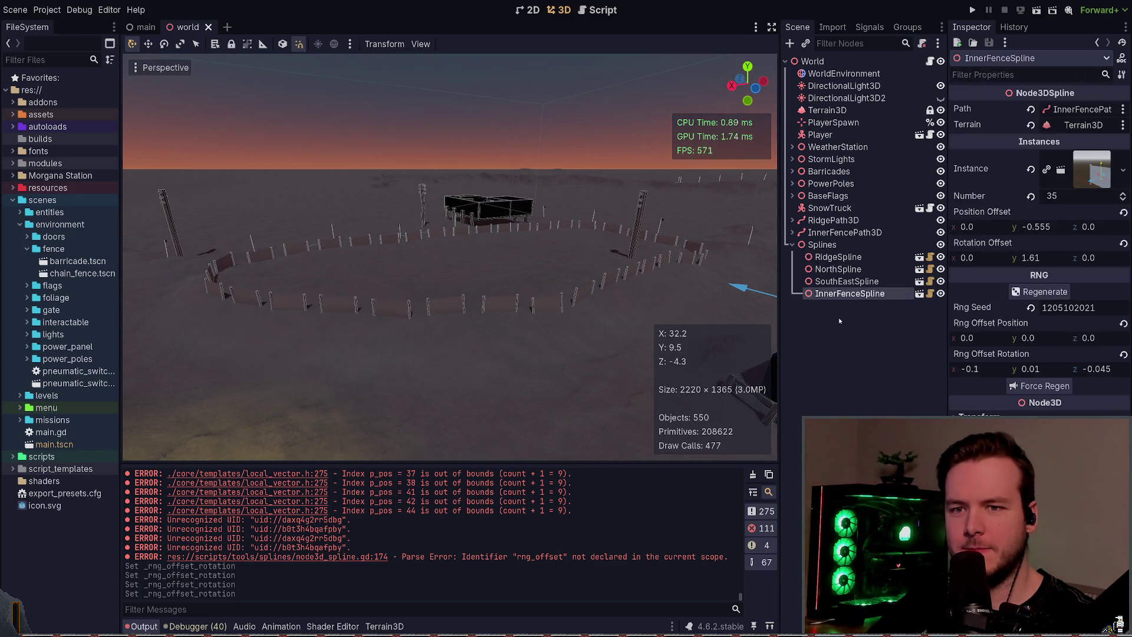
key("ctrl+s")
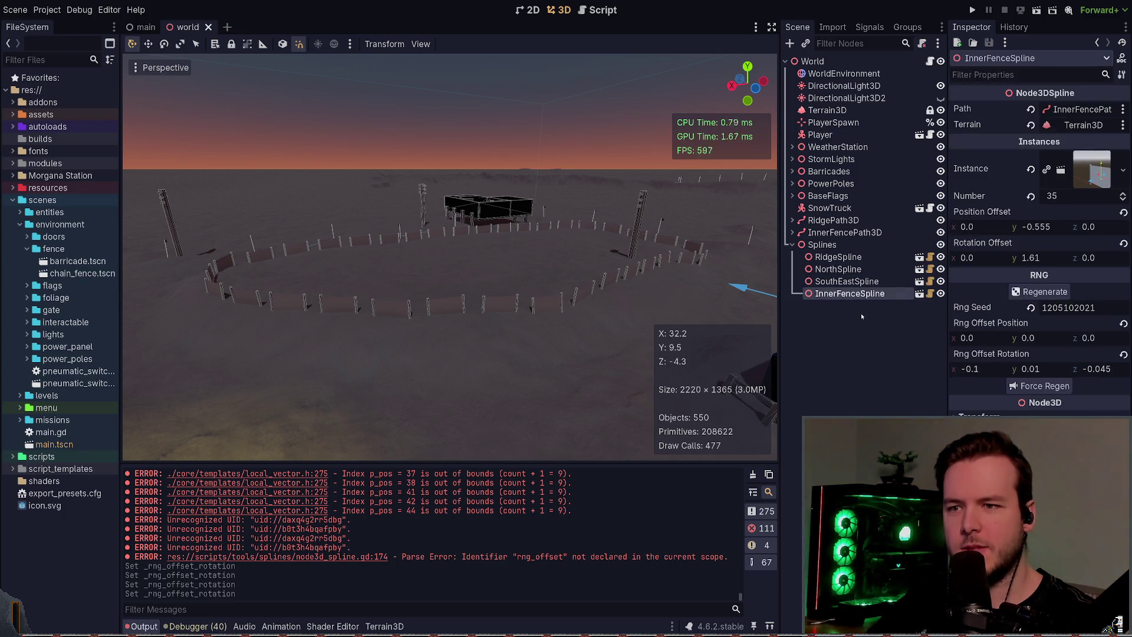
- Reselect and frame InnerFenceSpline, then launch the game to check the fence
left_click(871, 326)
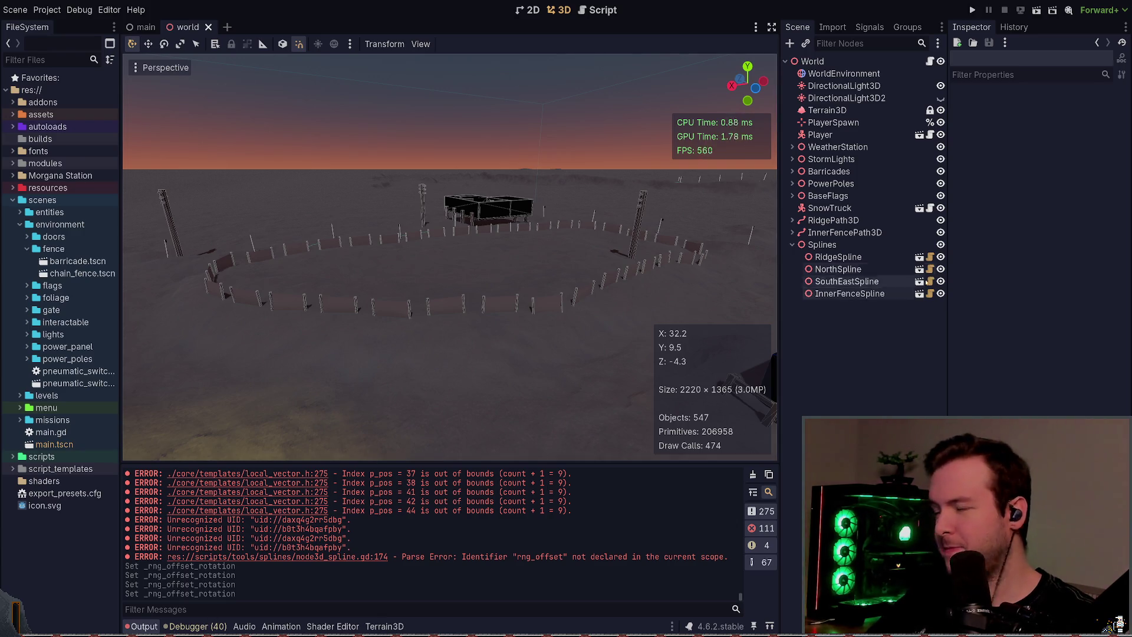
left_click(848, 282)
double_click(849, 293)
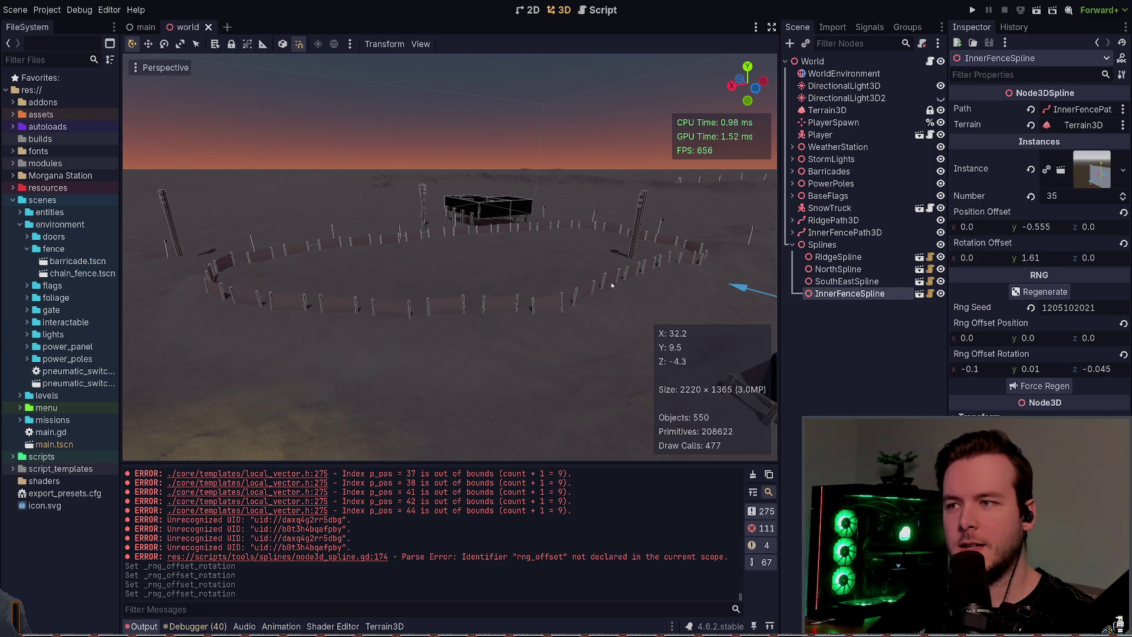
left_click(973, 10)
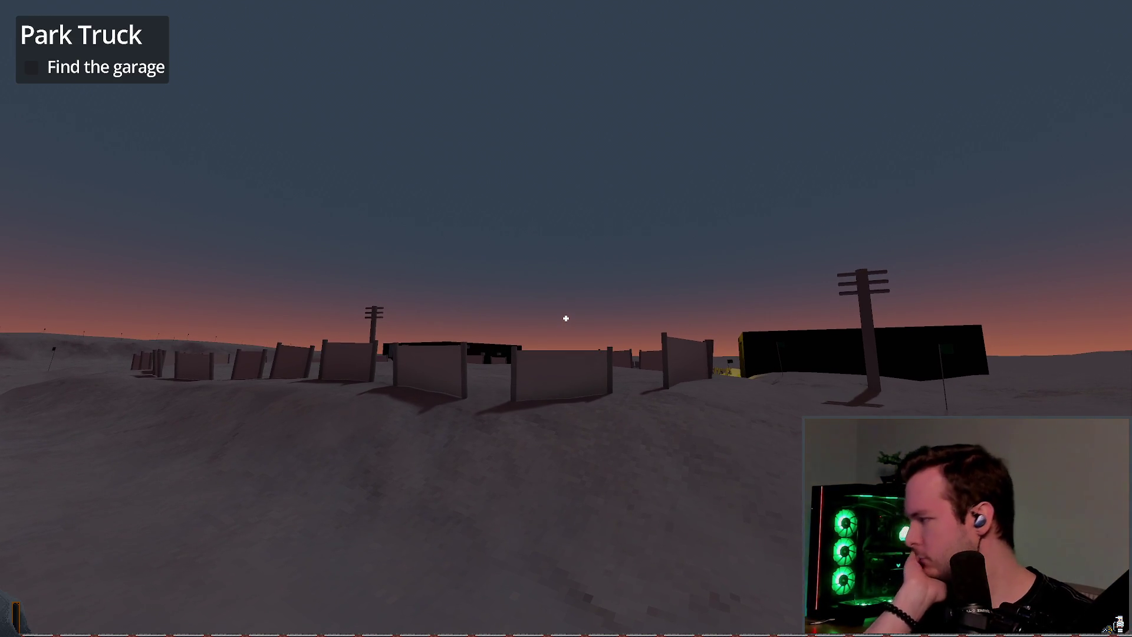
- Walk past the fence panels up to the dark building, then quit via the pause menu
key("w")
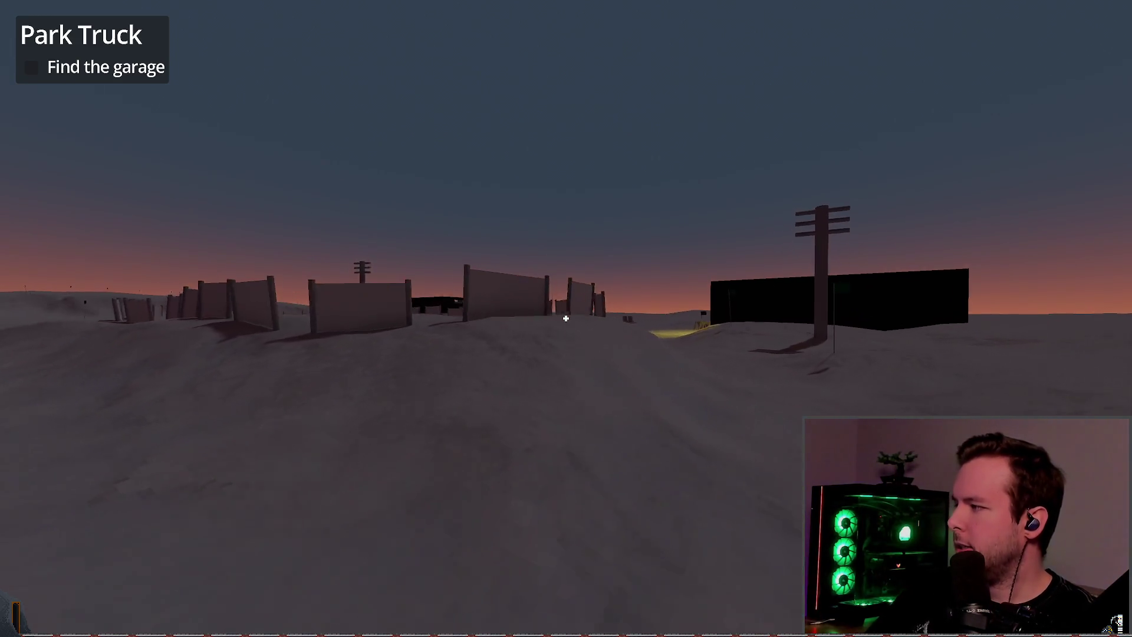
key("w")
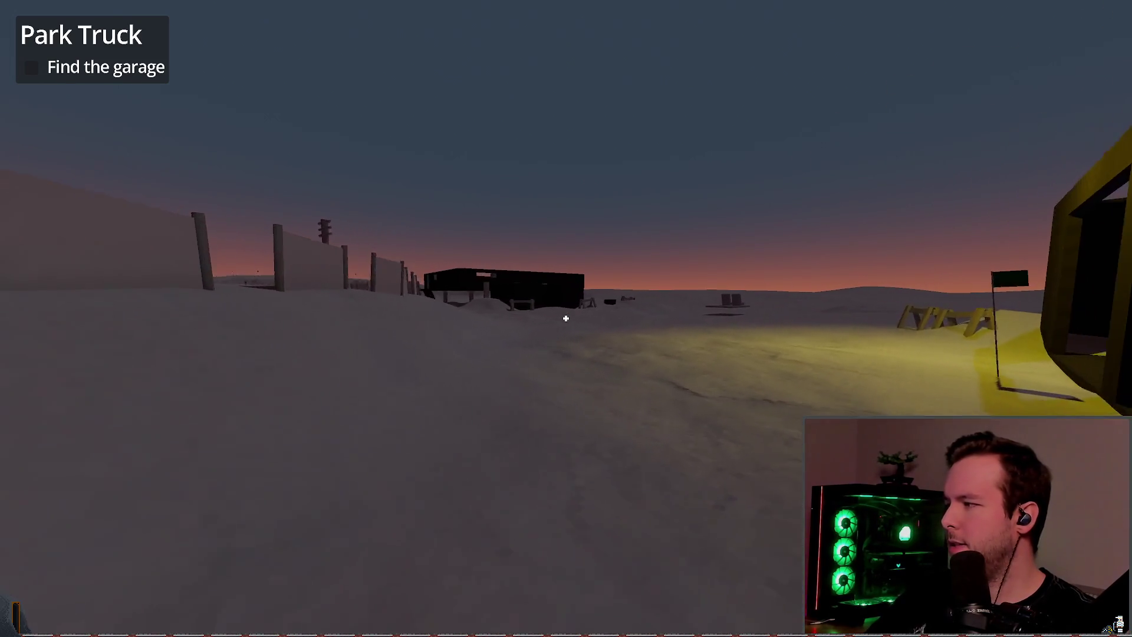
key("w")
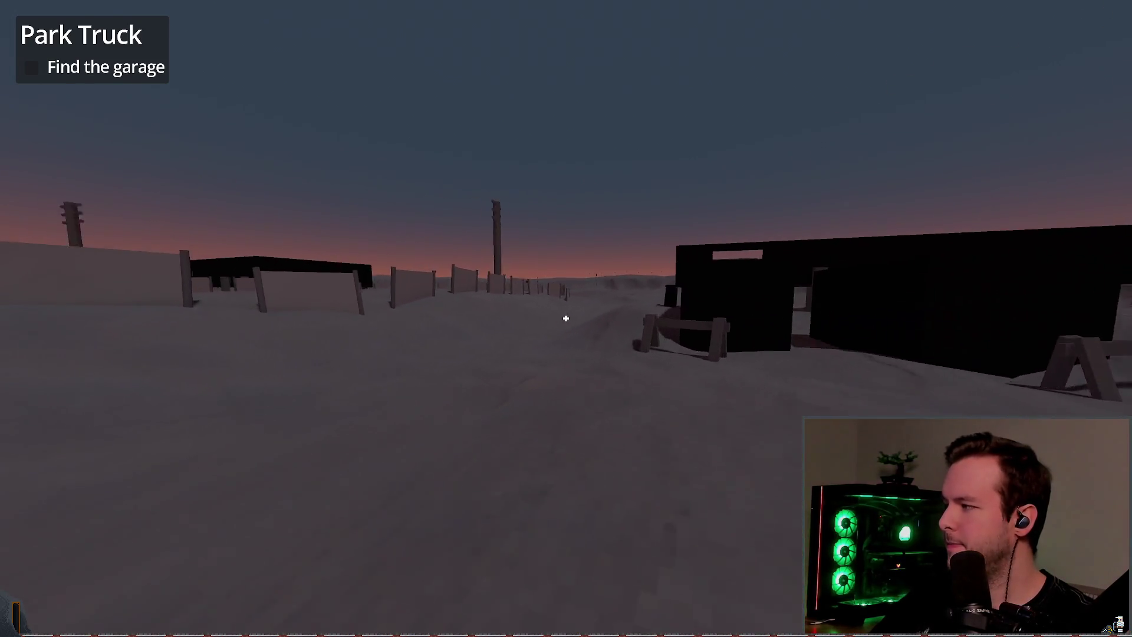
key("Escape")
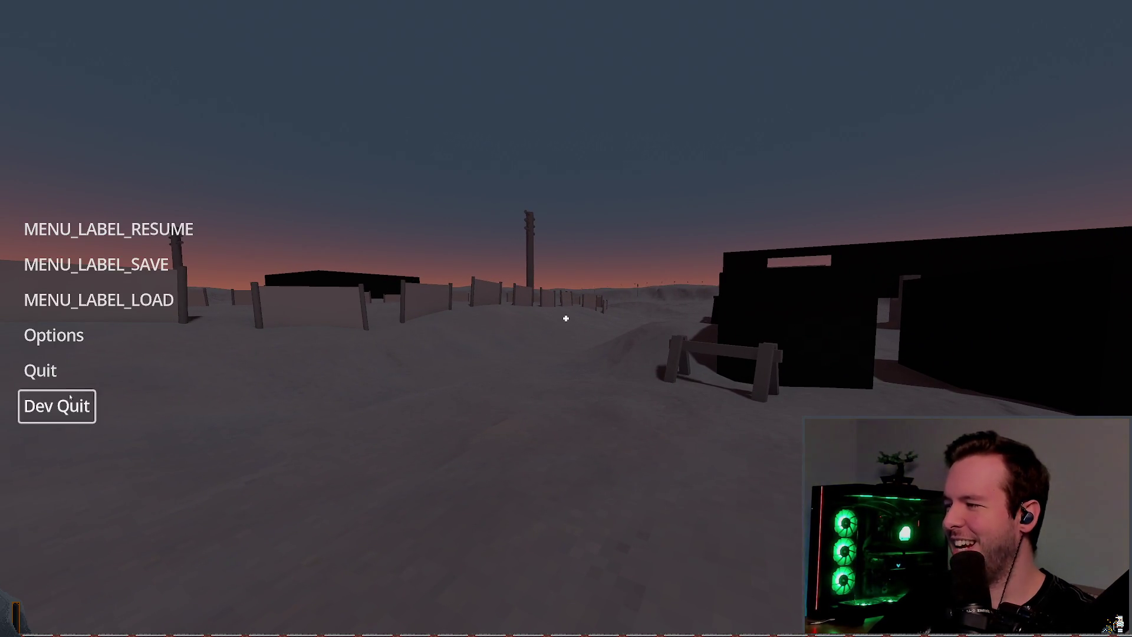
left_click(59, 405)
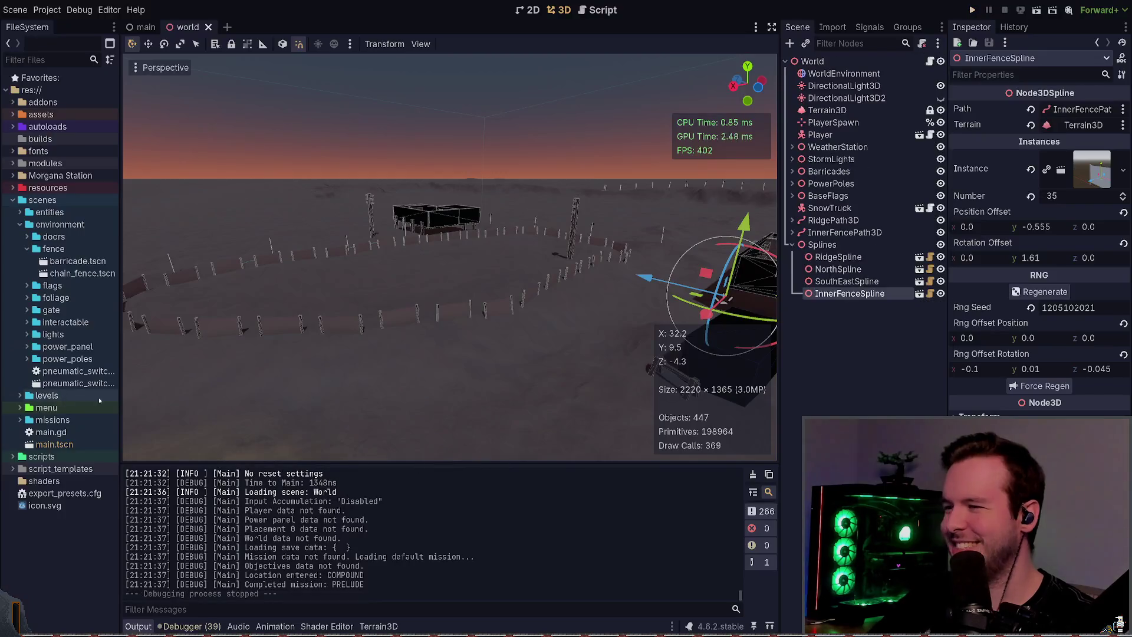
left_click(815, 356)
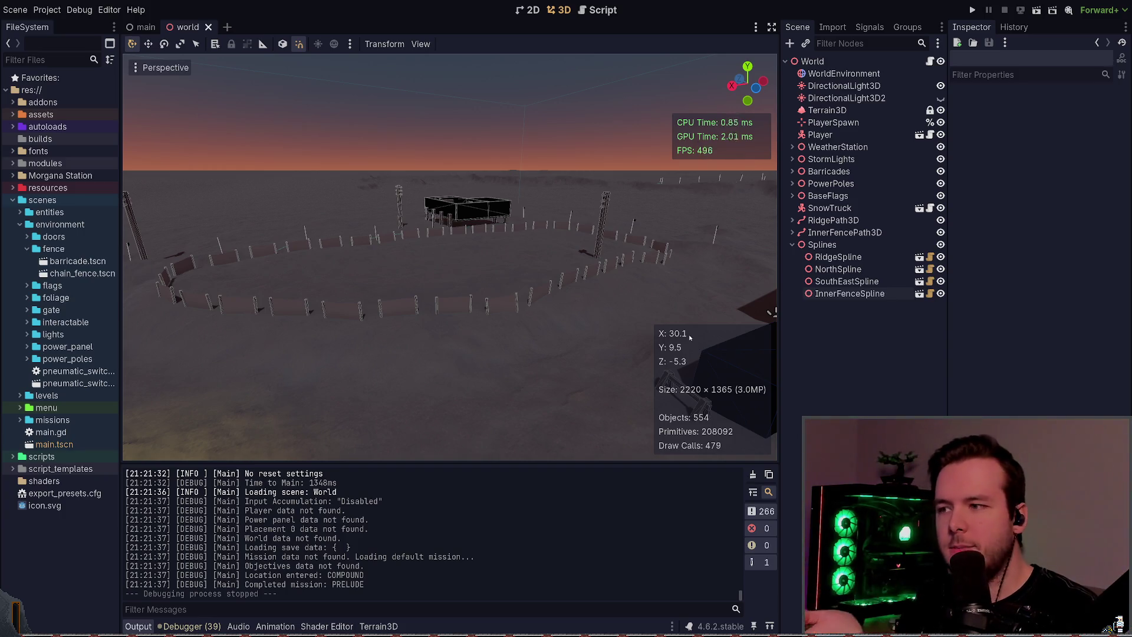
mouse_move(655, 284)
left_mouse_down()
mouse_move(584, 280)
mouse_move(681, 264)
left_mouse_up()
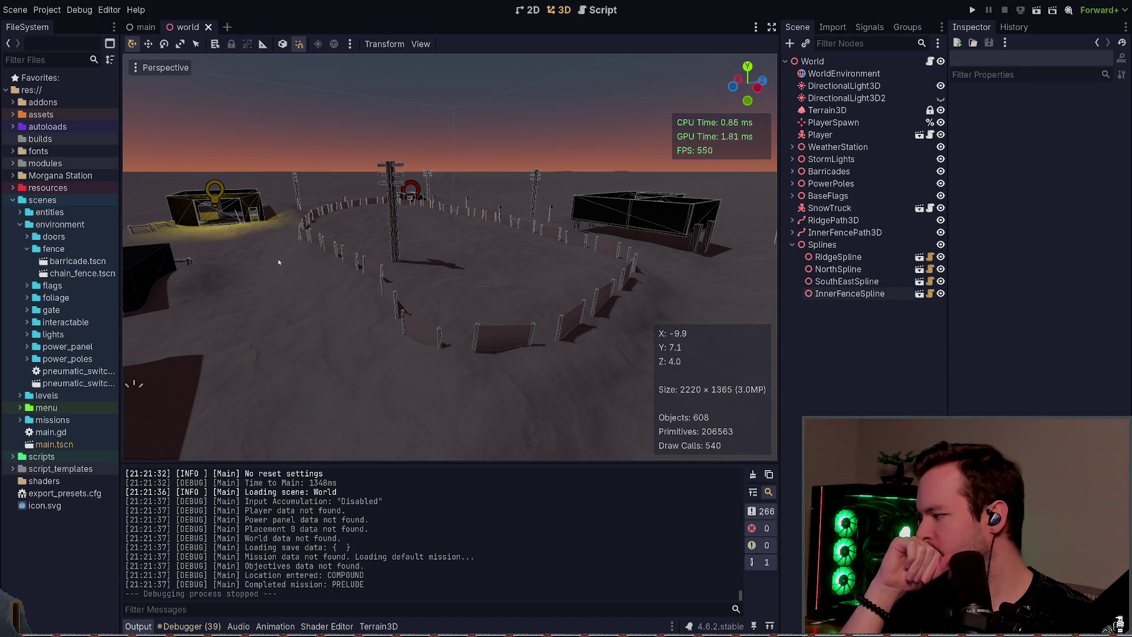
- Orbit and fly the viewport around the fence ring, viewing it from above and up close
mouse_move(432, 249)
left_mouse_down()
mouse_move(519, 252)
mouse_move(212, 283)
mouse_move(568, 333)
left_mouse_up()
left_click_drag(434, 333, 366, 339)
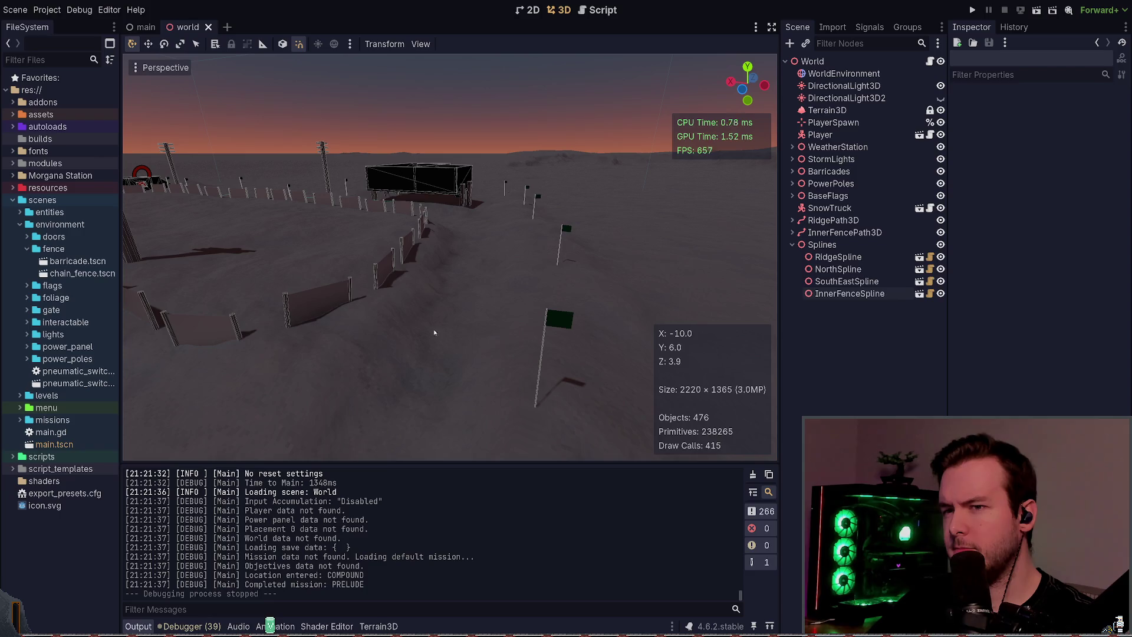
mouse_move(806, 374)
left_mouse_down()
mouse_move(738, 419)
mouse_move(667, 429)
left_mouse_up()
left_click_drag(543, 301, 543, 301)
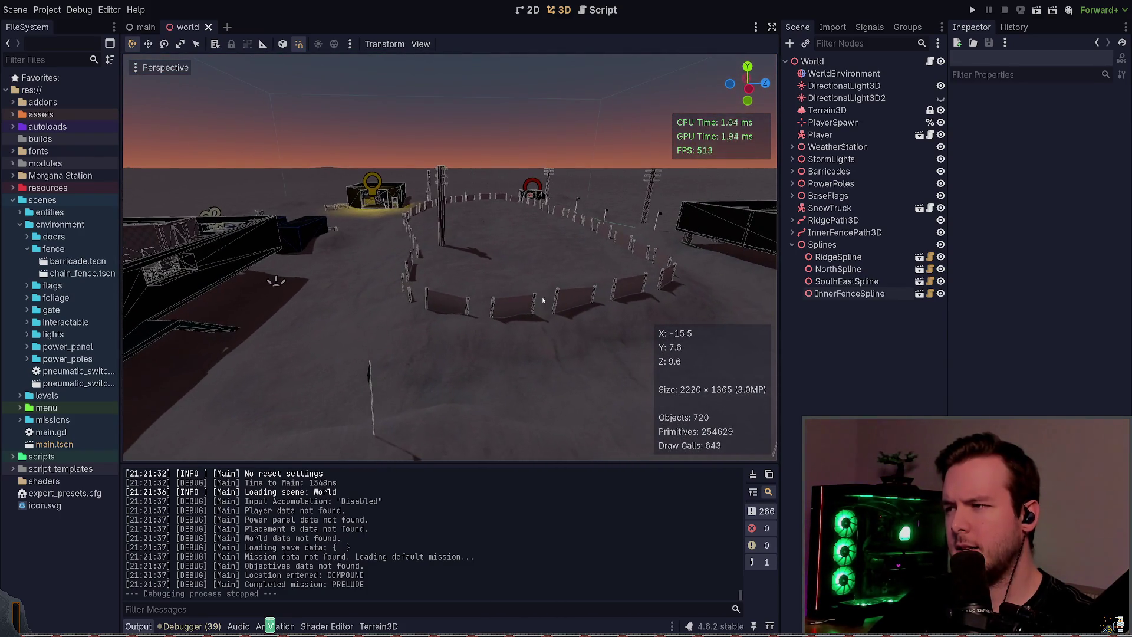
scroll(487, 307, "down", 2)
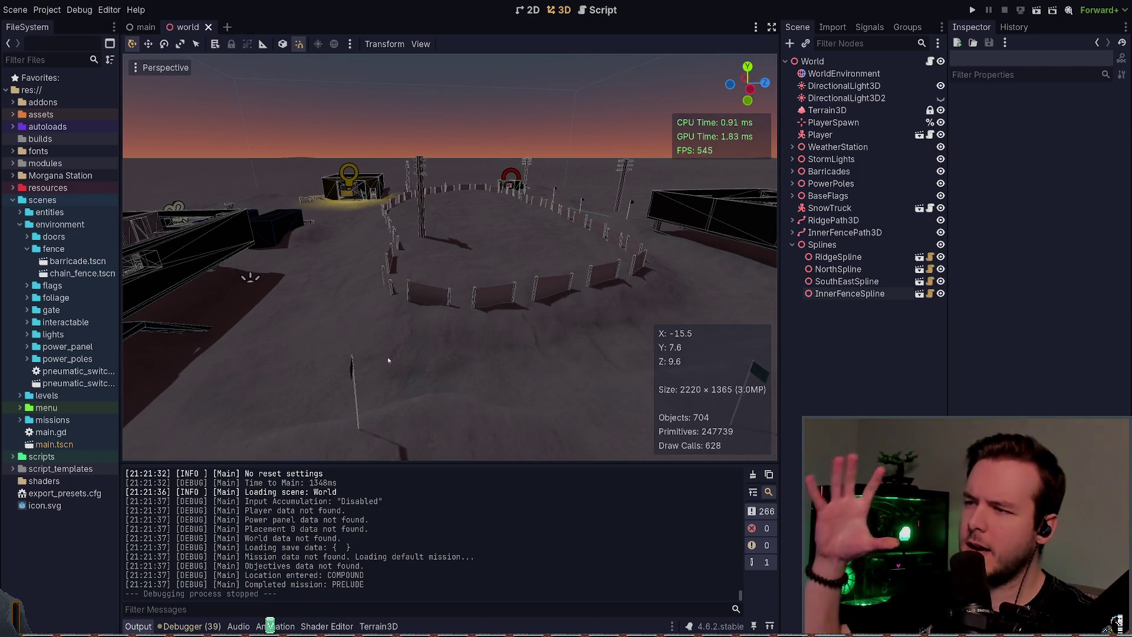
mouse_move(475, 371)
left_mouse_down()
mouse_move(501, 389)
mouse_move(468, 339)
left_mouse_up()
- Save the world scene and open lazygit in the terminal
key("ctrl+s")
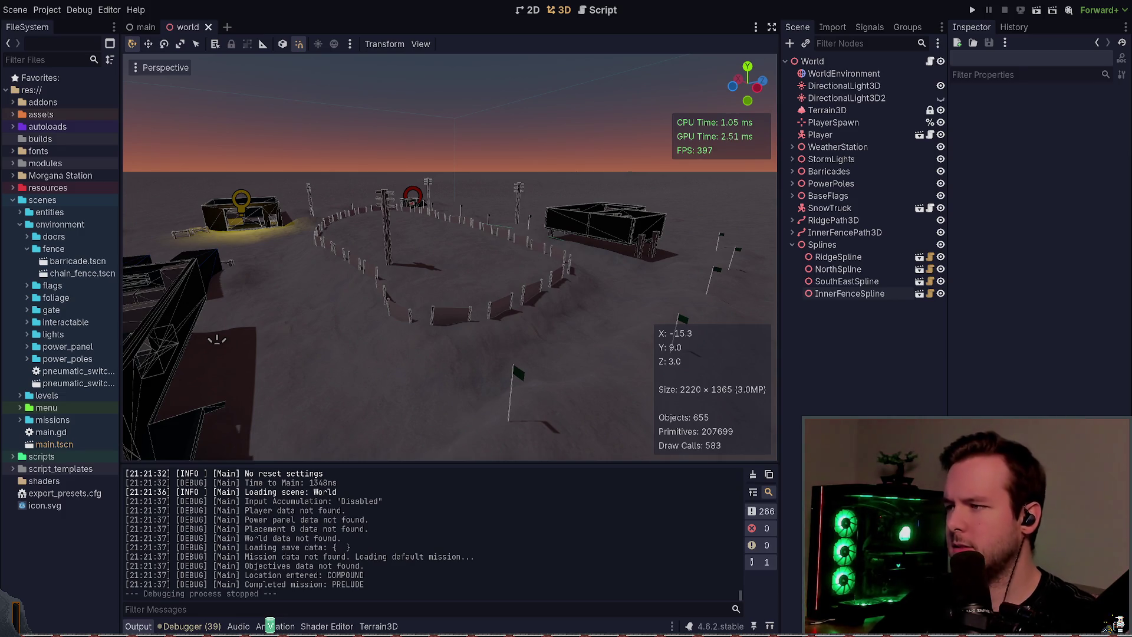
key("alt+Tab")
key("space")
key("g")
key("g")
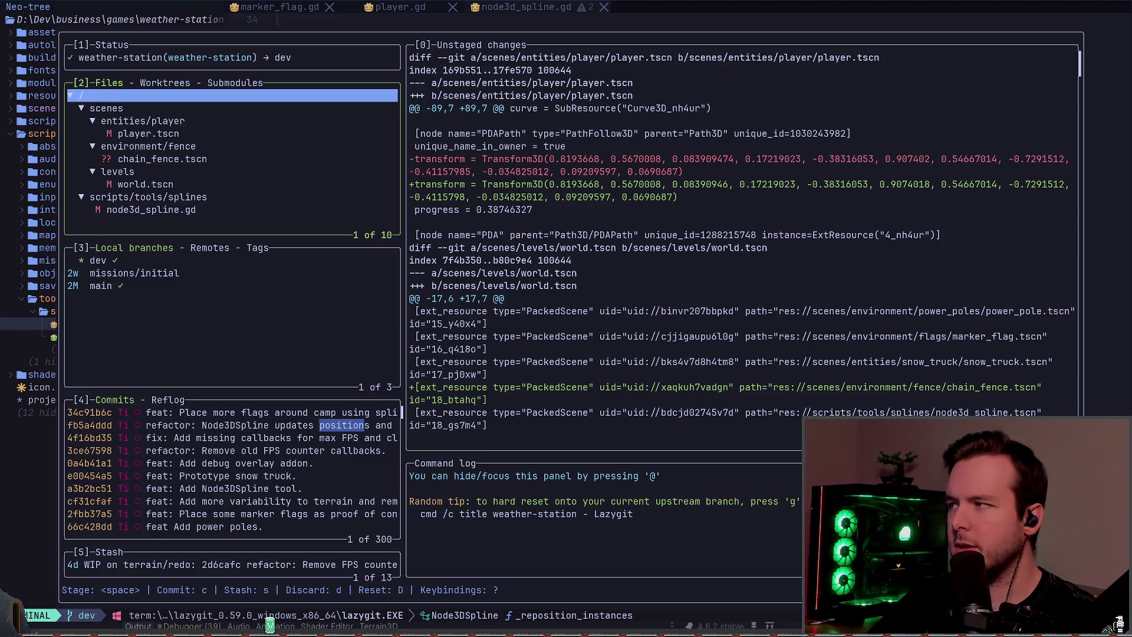
- Stage only the scripts/tools/splines folder, leaving the levels and fence changes unstaged
key("Down")
key("Down")
key("Down")
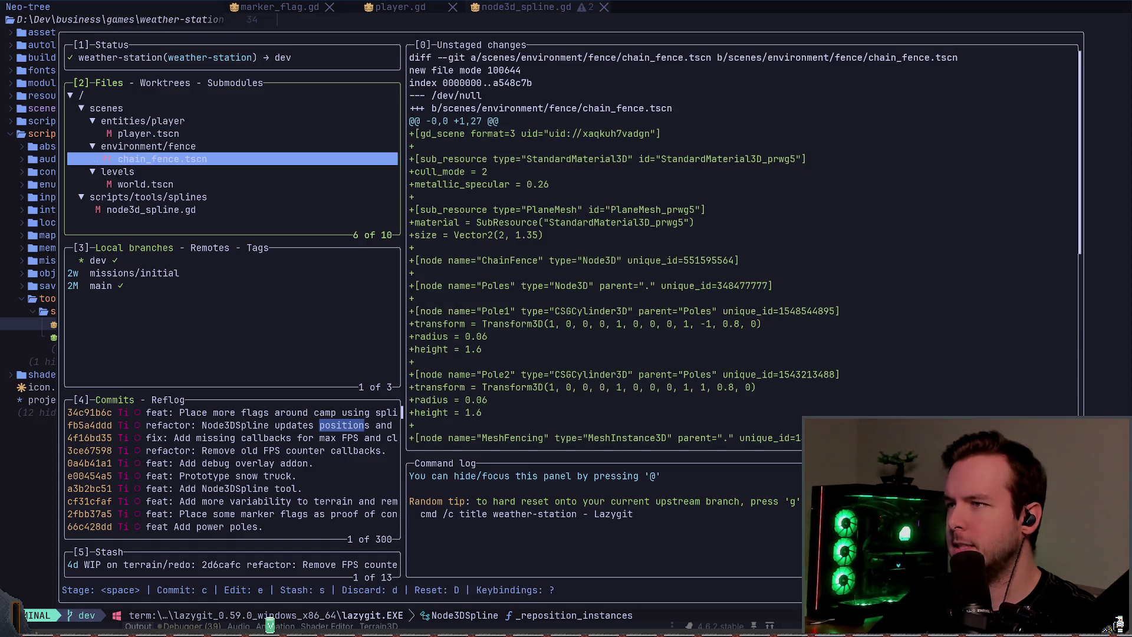
key("Up")
key("space")
key("Down")
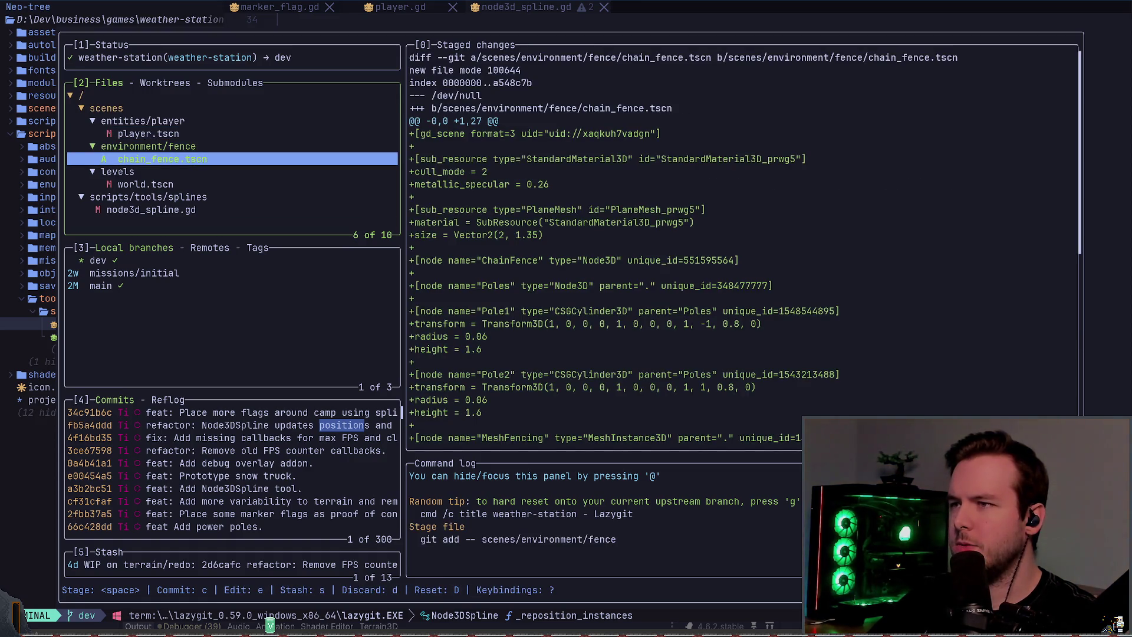
key("Down")
key("Down")
key("Up")
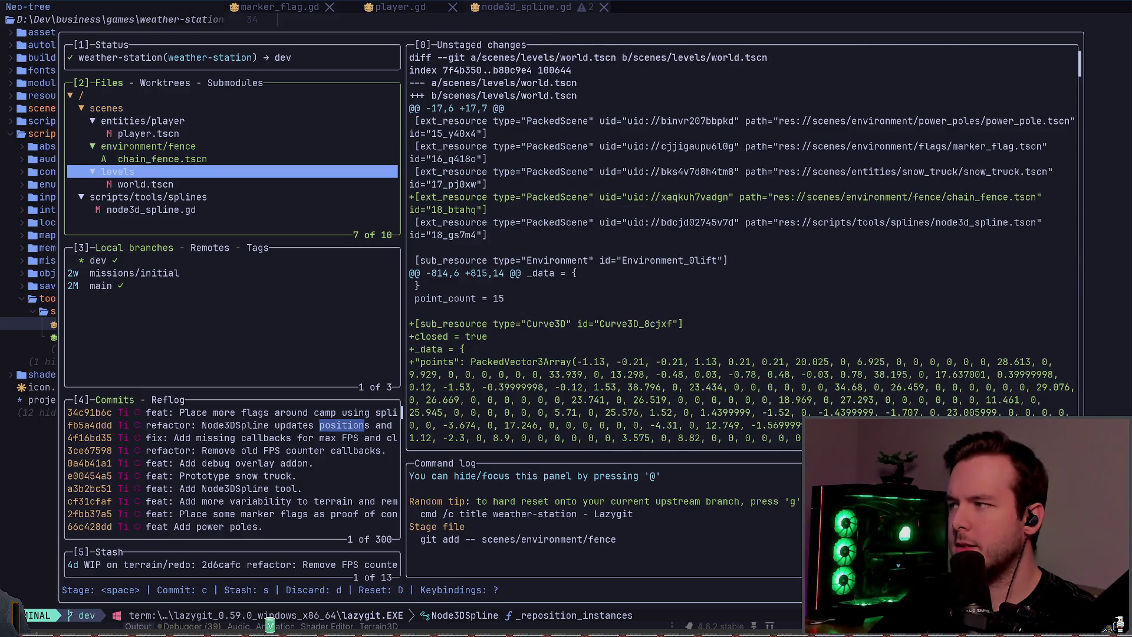
key("space")
key("Down")
key("Down")
key("Down")
key("Up")
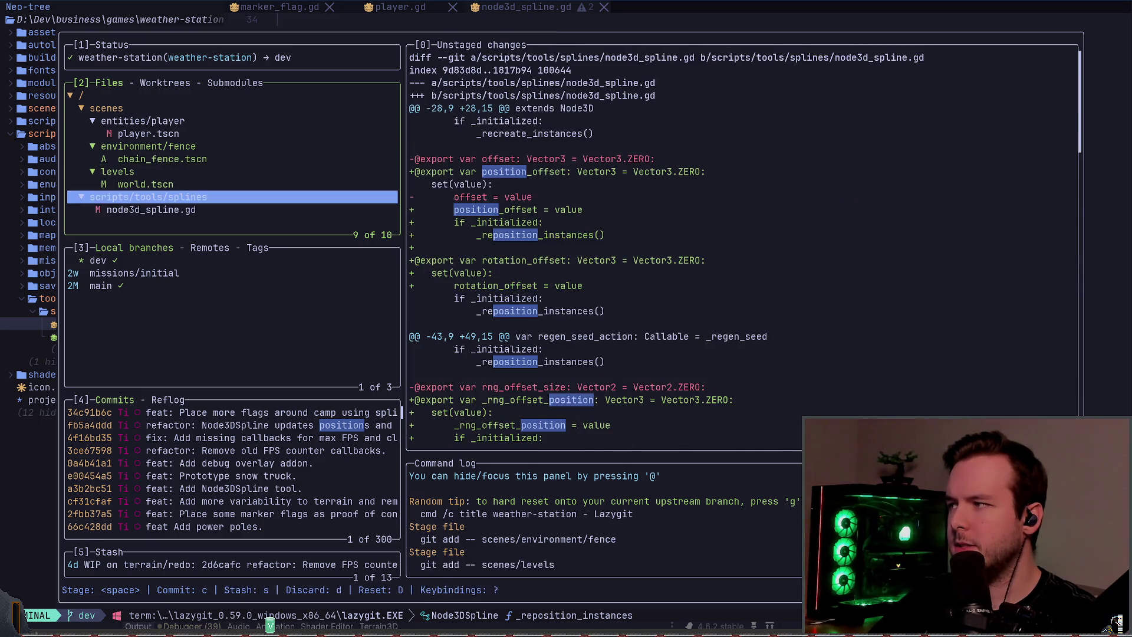
key("Up")
key("Up")
key("space")
key("Up")
key("space")
key("Down")
key("Down")
key("Down")
key("Down")
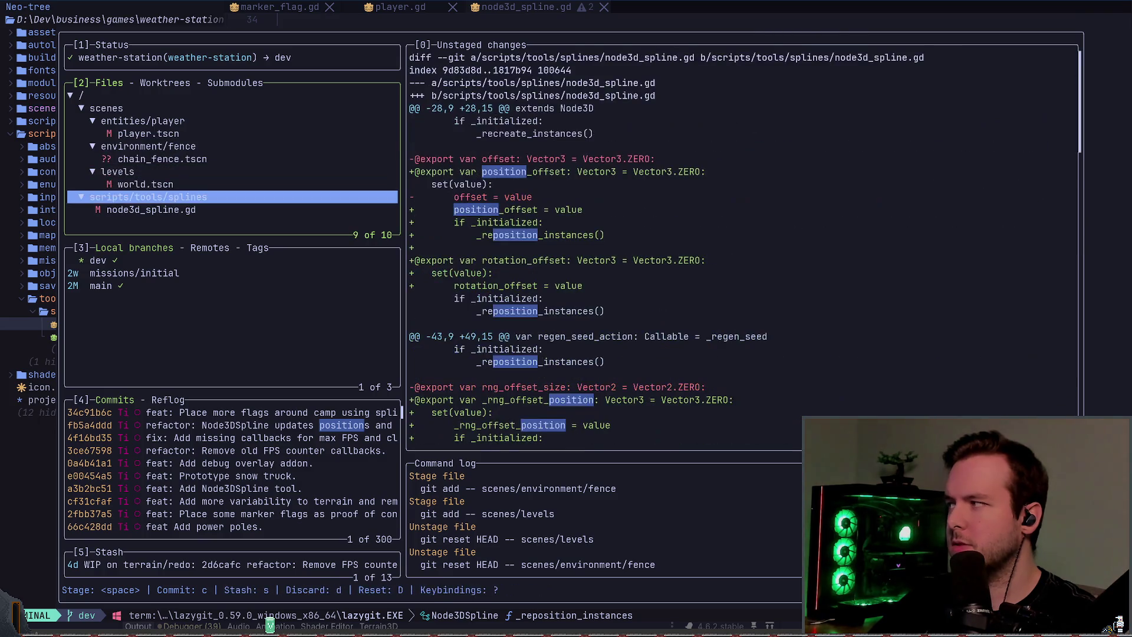
key("space")
- Commit it as 'feat: "Allow random rotation for instances in Node3DSpline'
key("c")
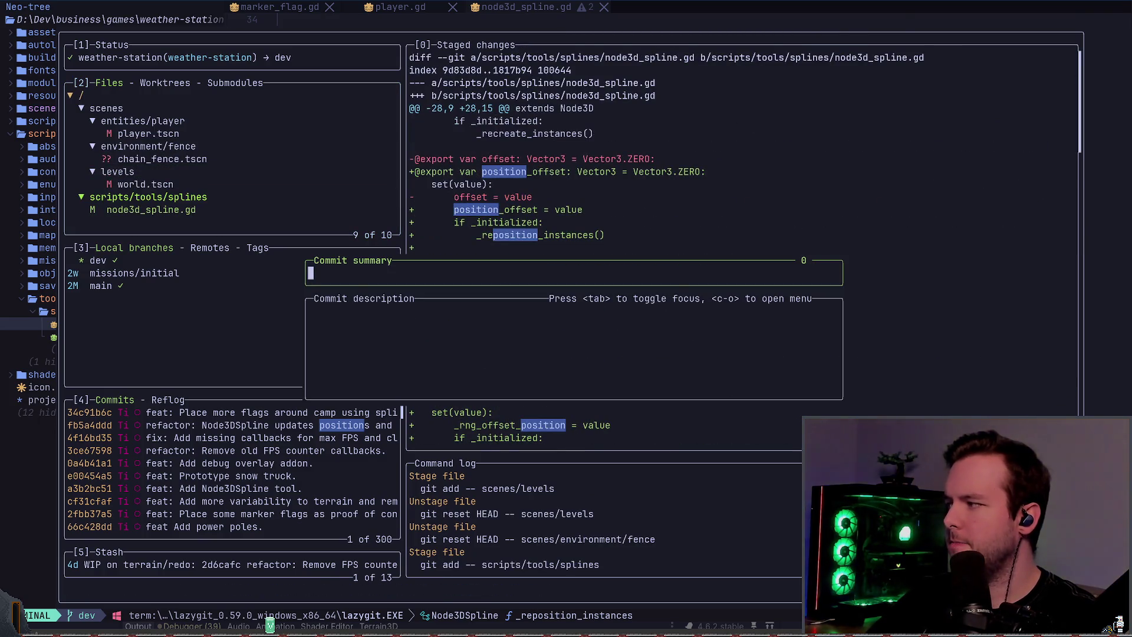
type("feat: \"")
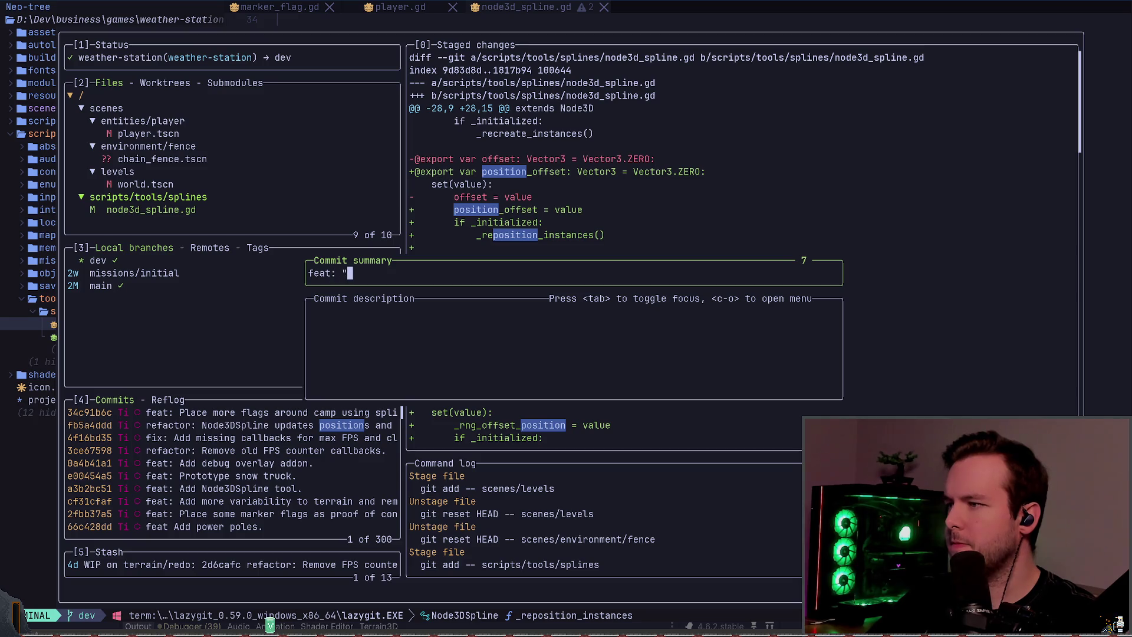
type("Allow ran")
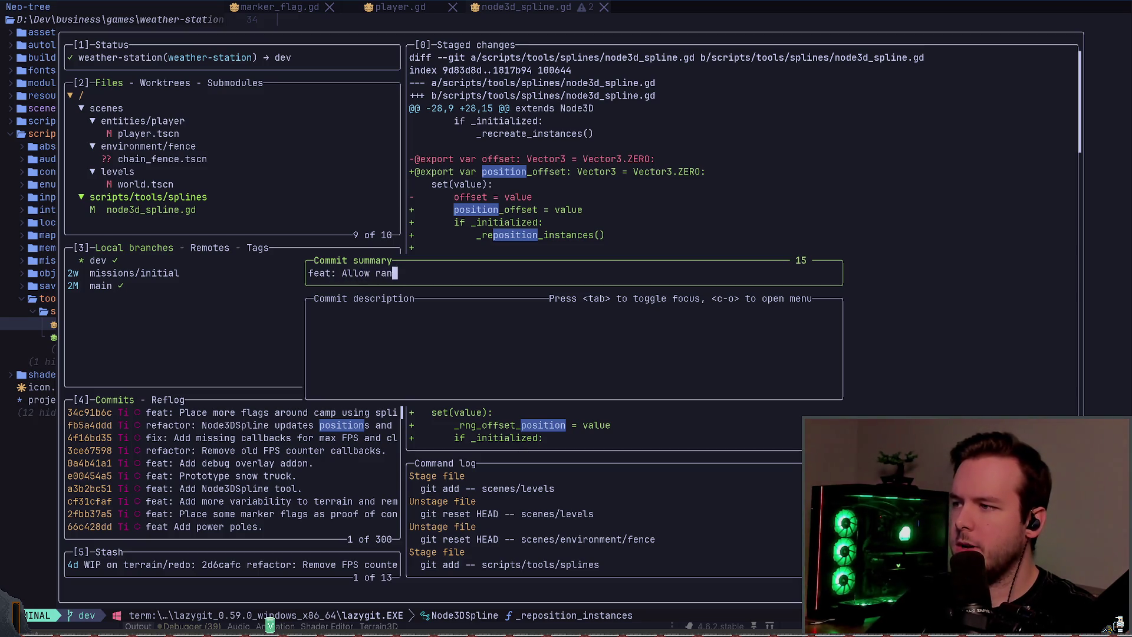
type("dom rotation")
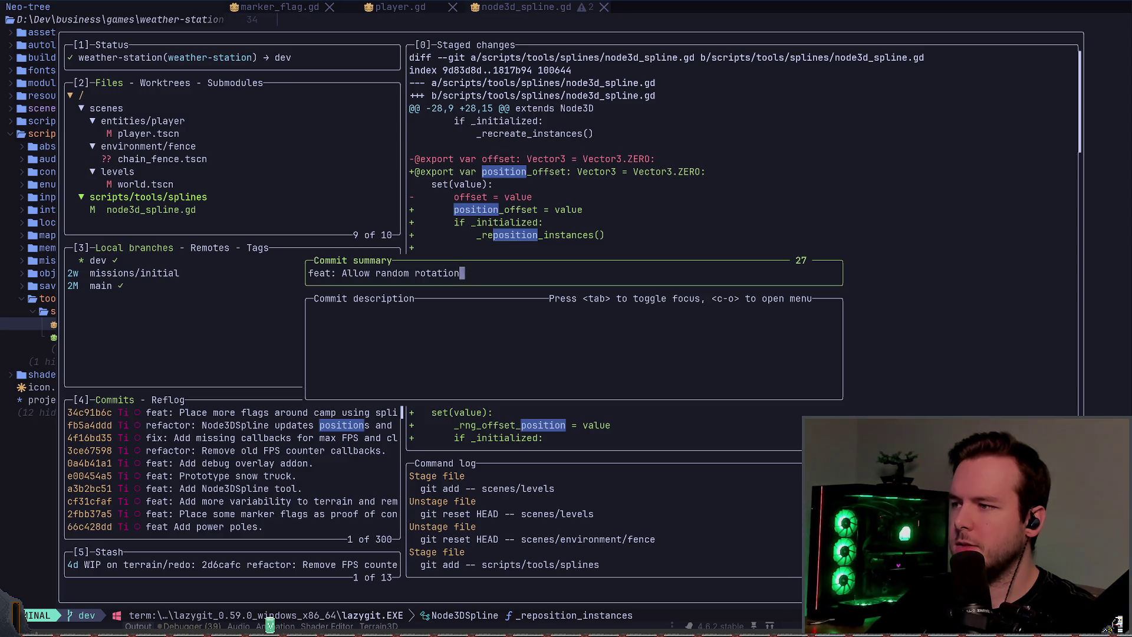
type(" for")
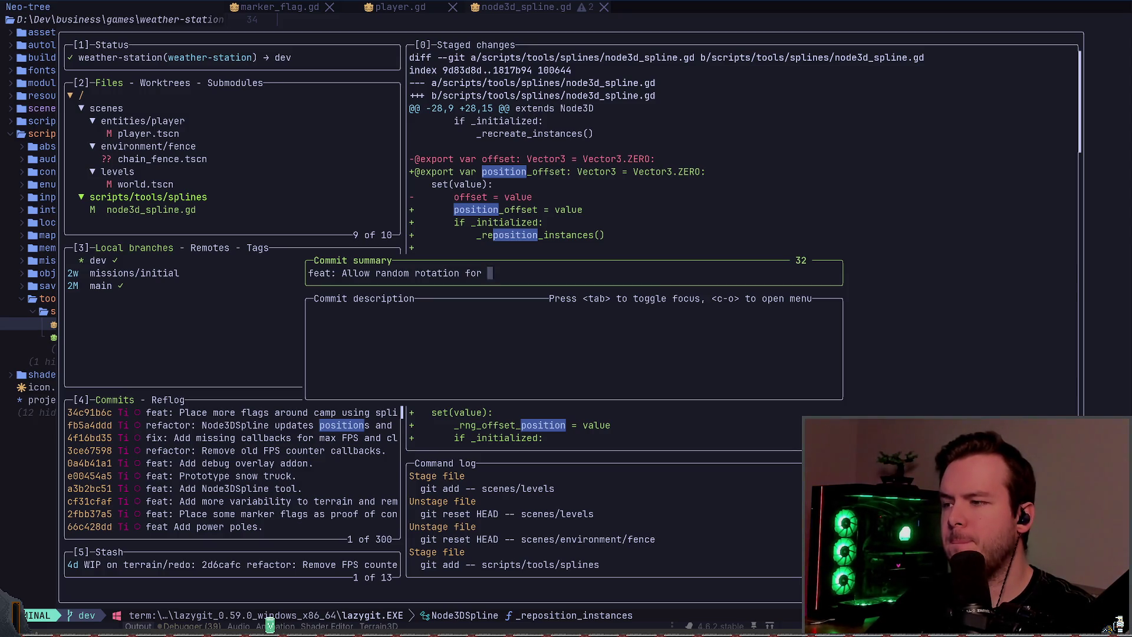
type("instances ")
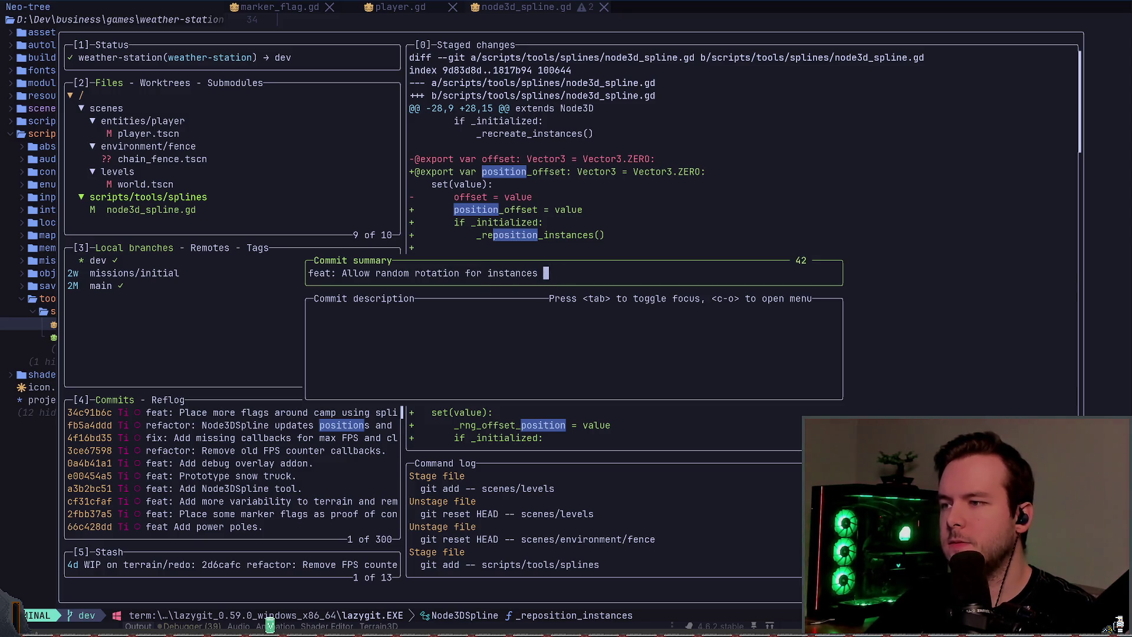
type("in Node3DS")
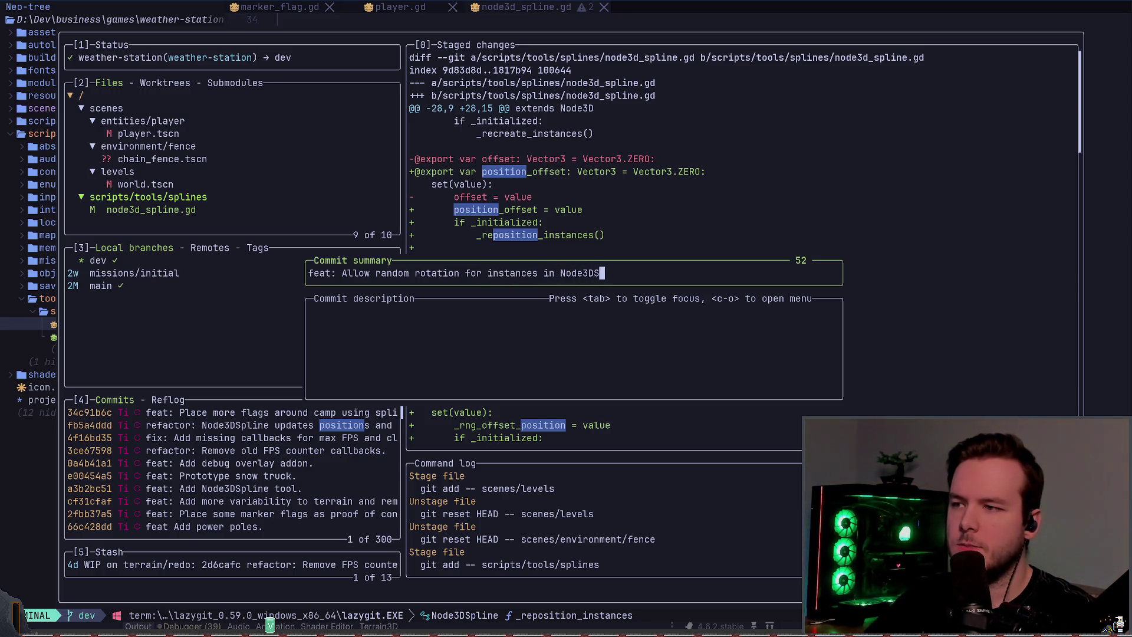
type("pline.")
key("Return")
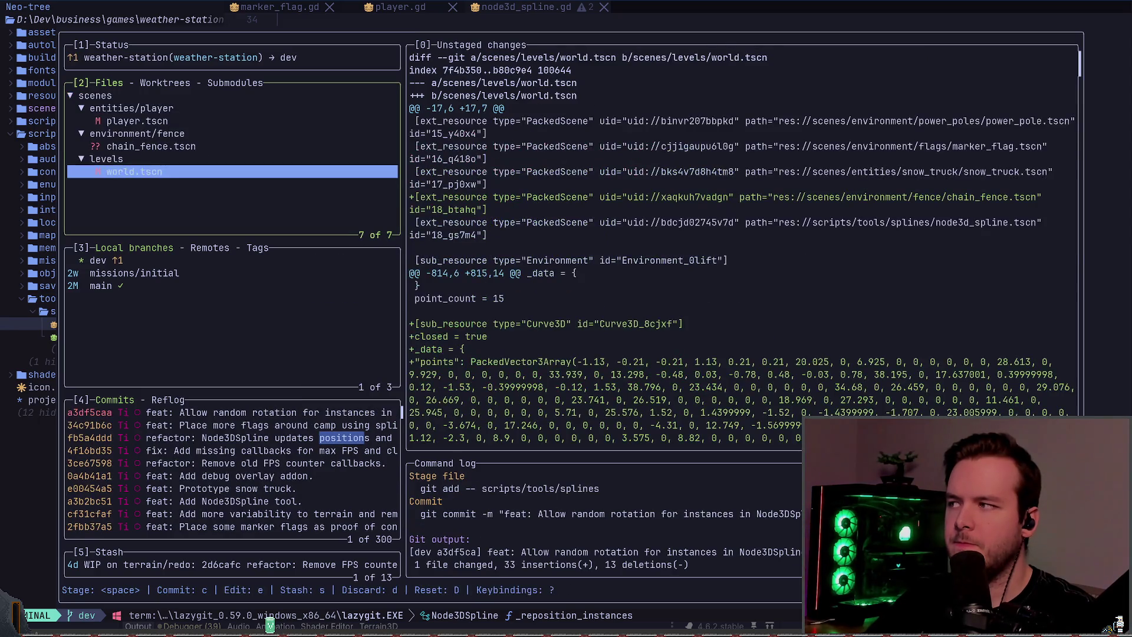
- Stage the levels and fence folders, commit 'feat: Prototype inner fence.' and quit lazygit
key("Up")
key("space")
key("Up")
key("Up")
key("space")
type("c")
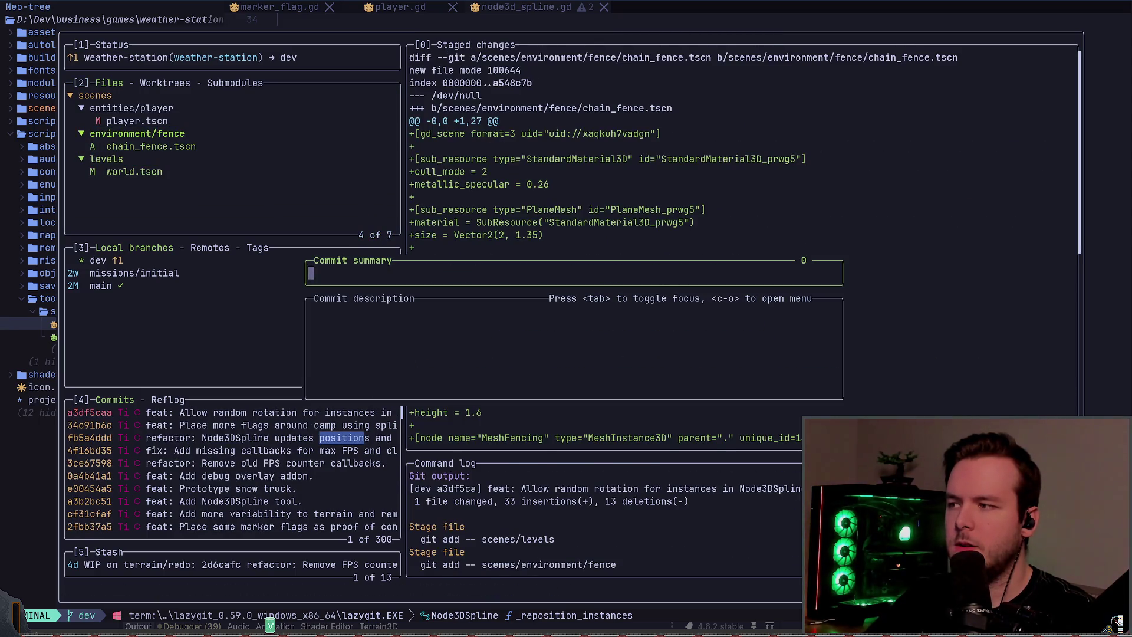
type("feat: Pro")
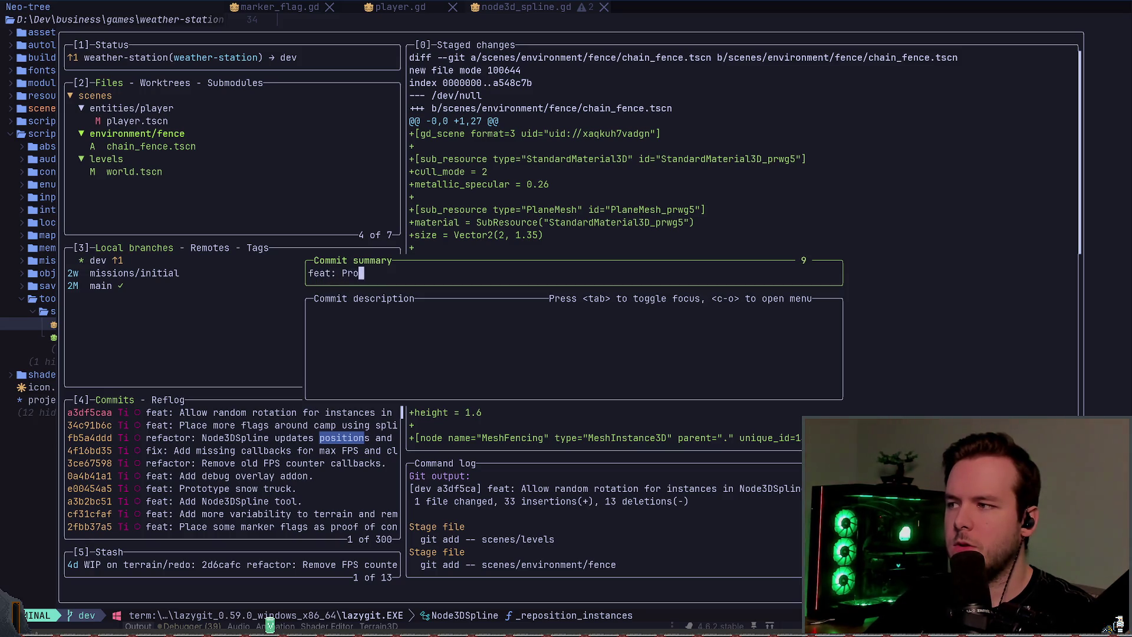
type("totype inner fence.")
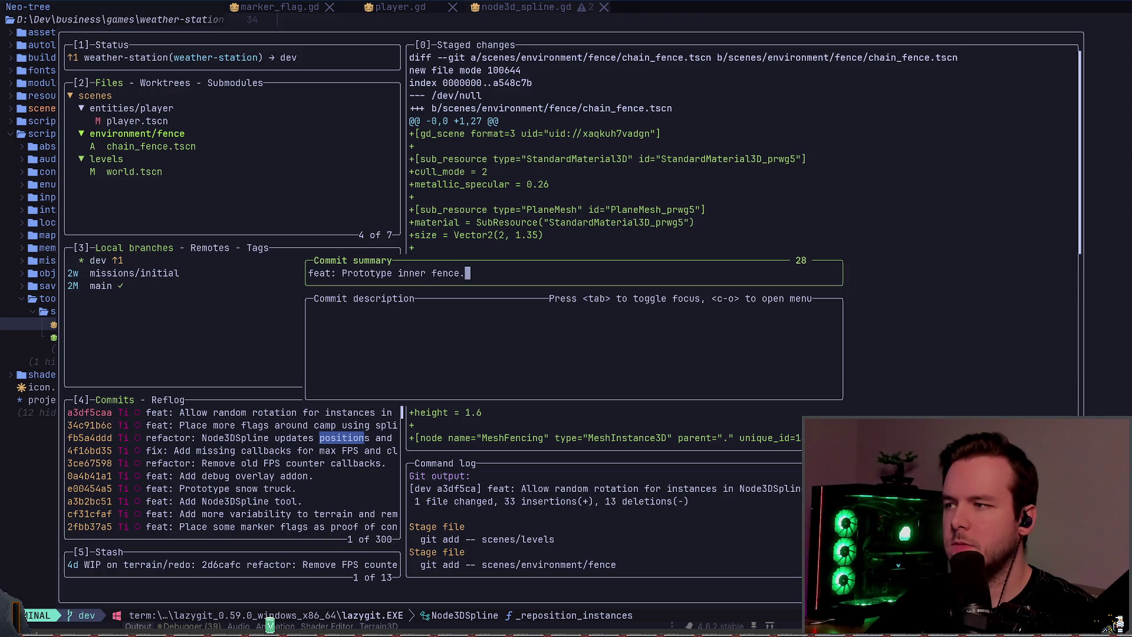
key("Return")
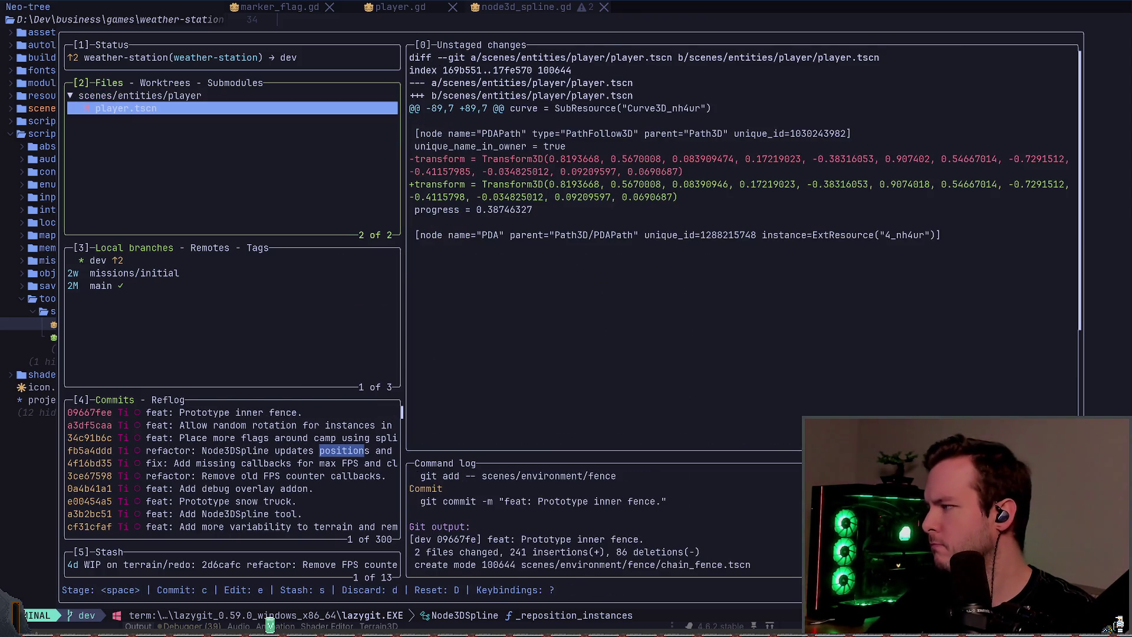
key("q")
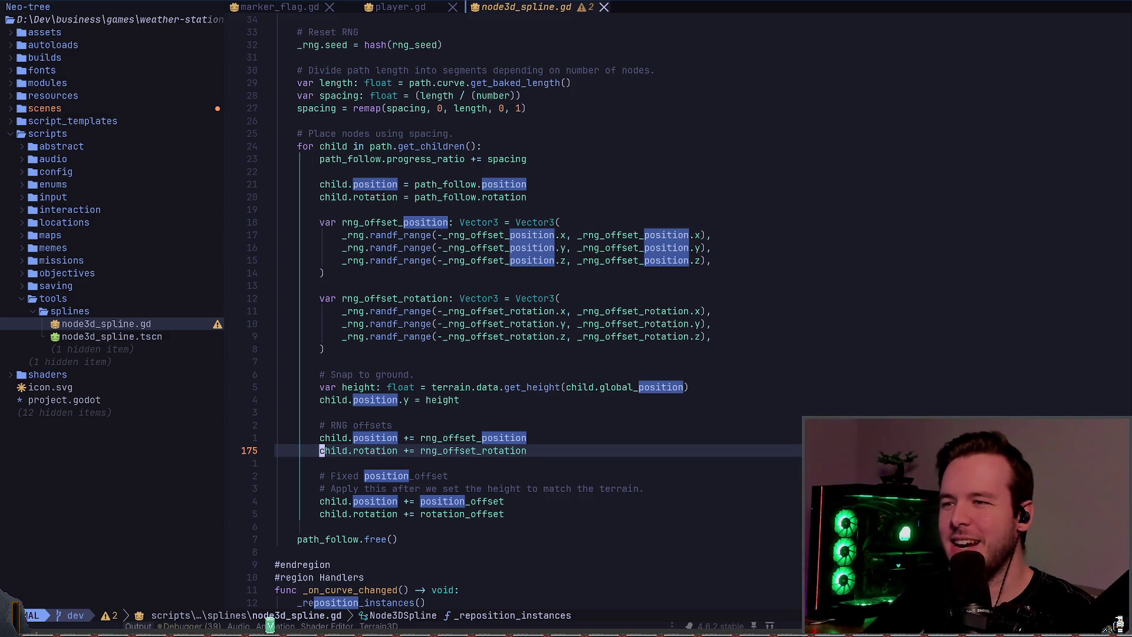
- In Godot, orbit toward the compound building and fly the camera along the fence
key("k")
key("k")
key("k")
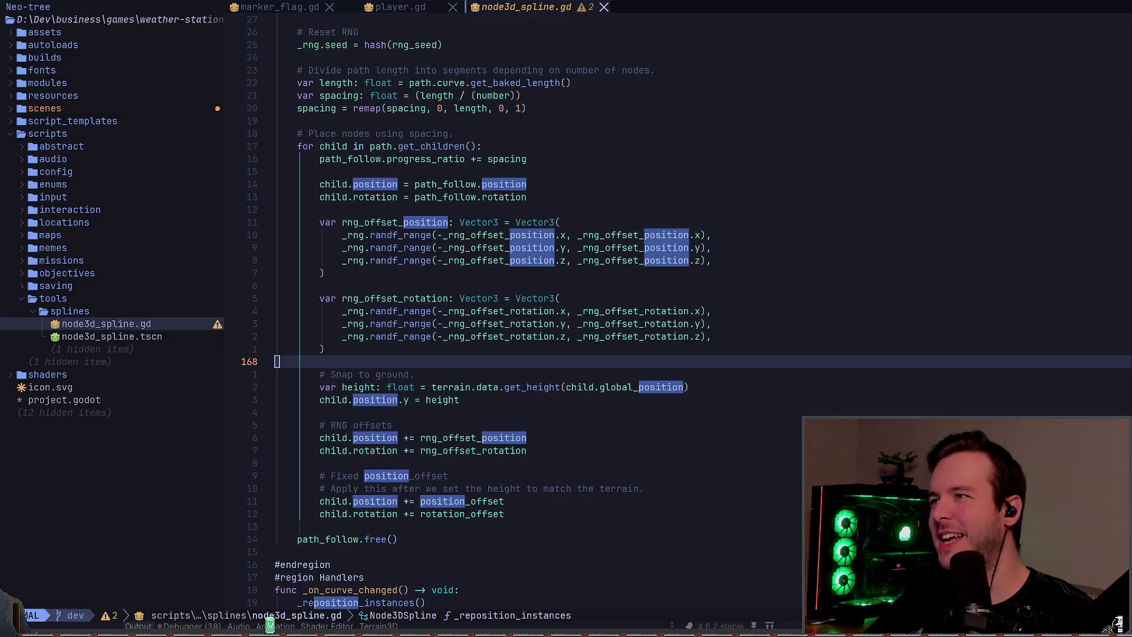
key("alt+Tab")
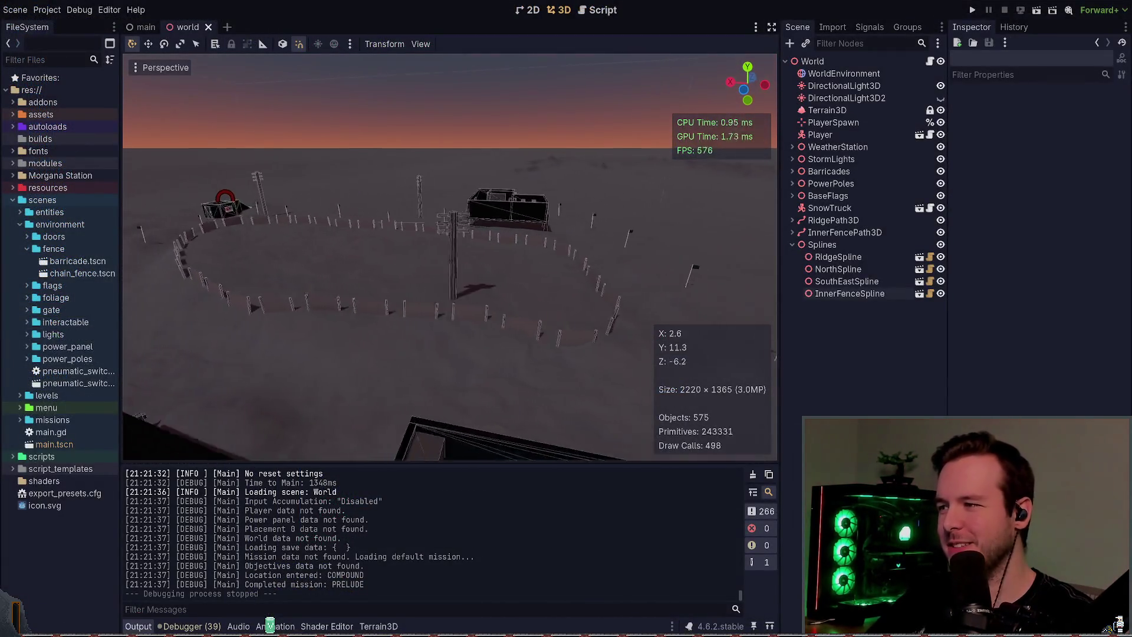
mouse_move(582, 313)
left_mouse_down()
mouse_move(436, 307)
mouse_move(582, 300)
left_mouse_up()
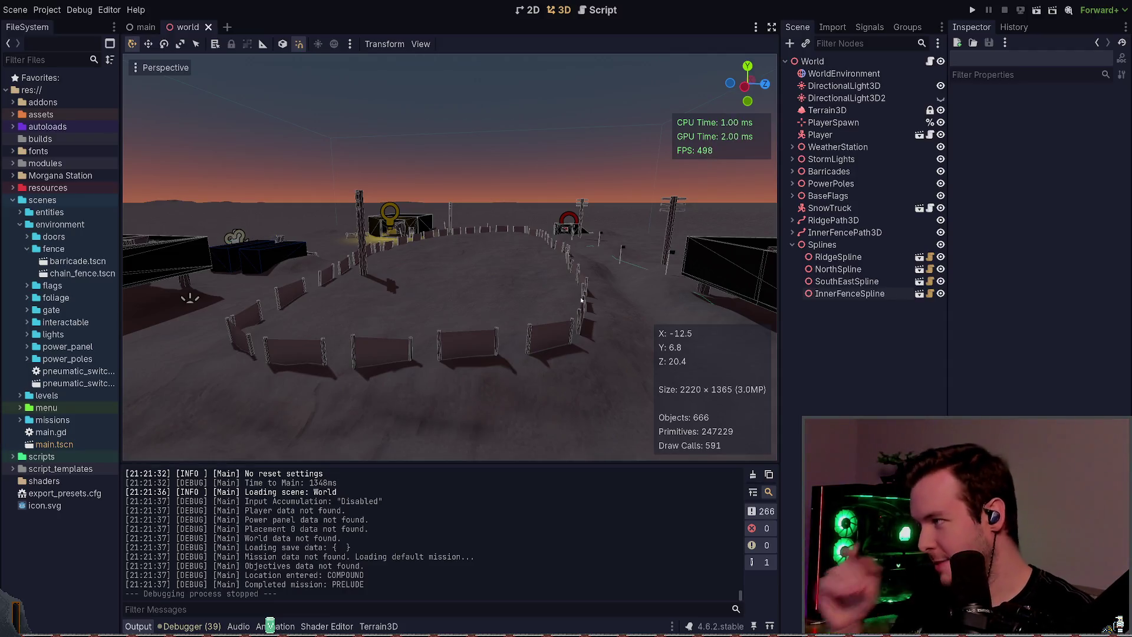
mouse_move(704, 229)
left_mouse_down()
mouse_move(767, 233)
mouse_move(548, 233)
mouse_move(549, 259)
mouse_move(620, 255)
mouse_move(484, 256)
mouse_move(522, 256)
left_mouse_up()
key("w")
key("w")
key("w")
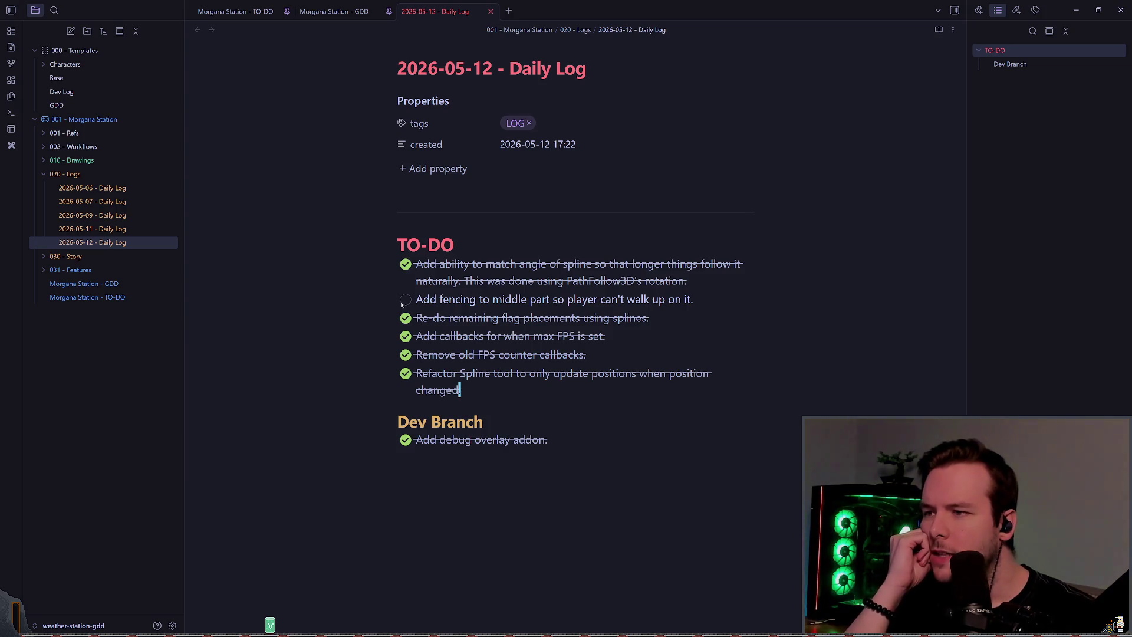
- Reword the 'Add fencing…' to-do to 'Prototype inner fencing.'
left_click(405, 300)
left_click(405, 300)
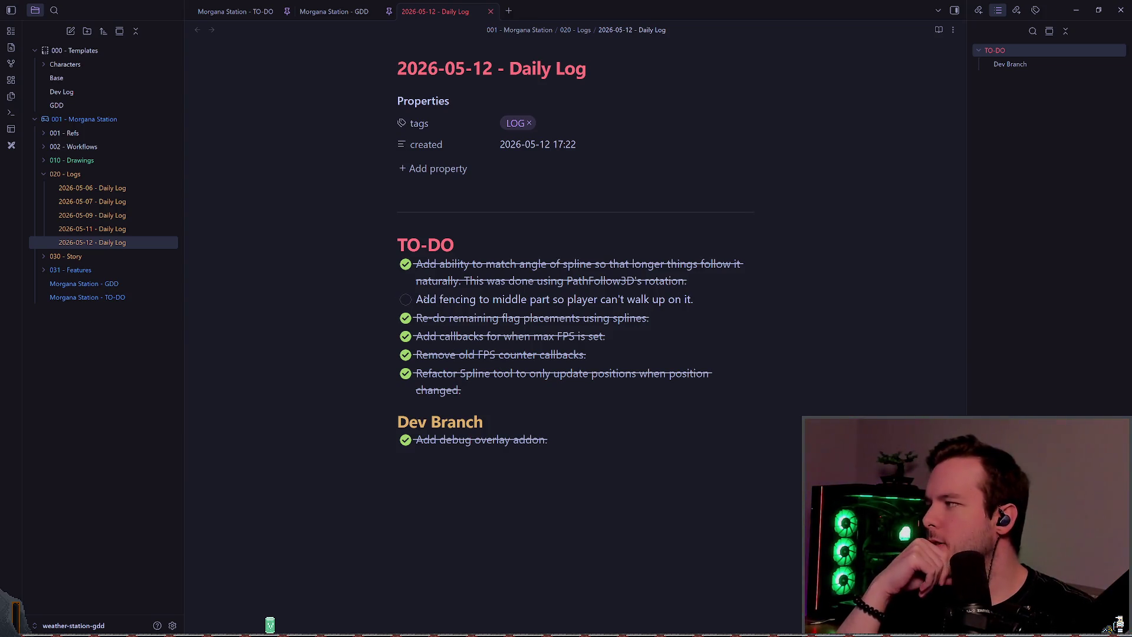
left_click(495, 299)
key("b")
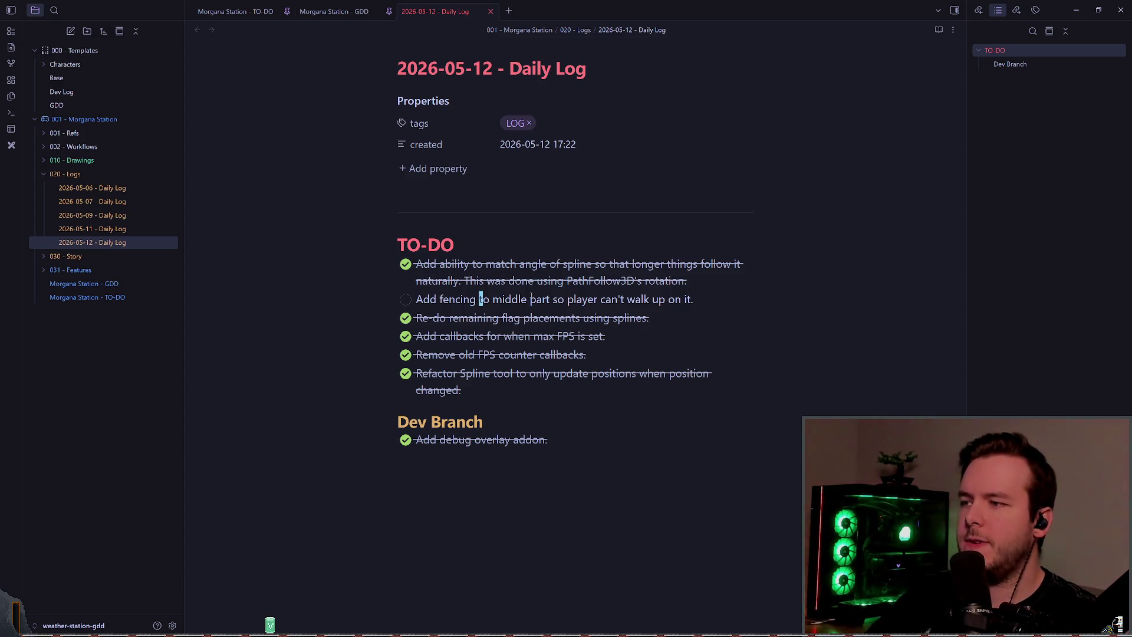
key("shift+c")
type("middle to")
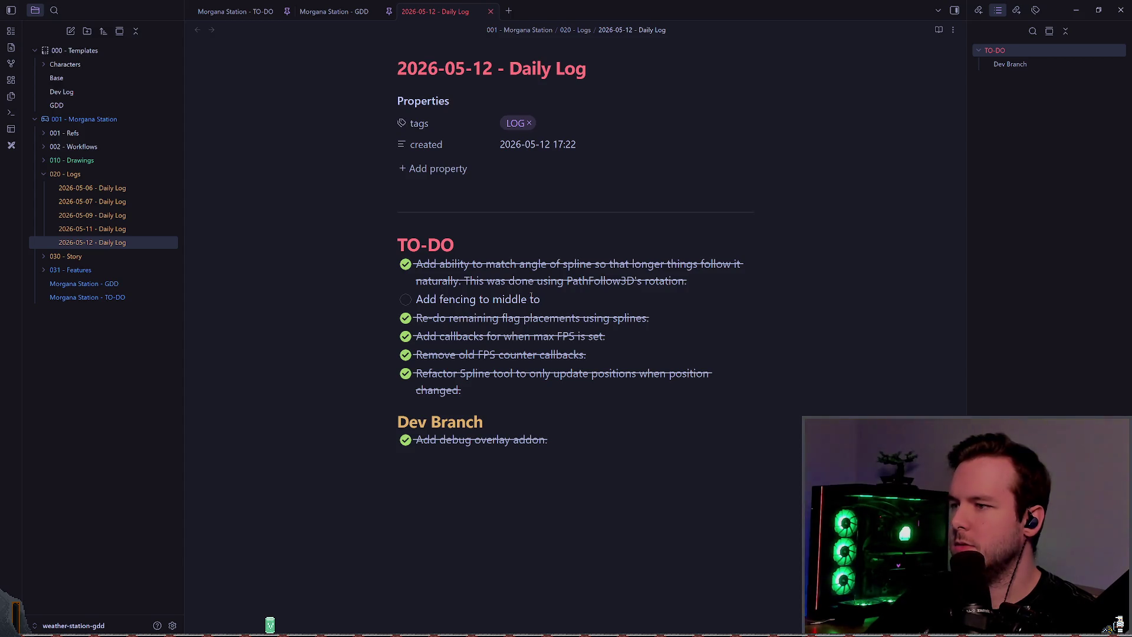
key("BackSpace")
key("BackSpace")
key("BackSpace")
type("Pr")
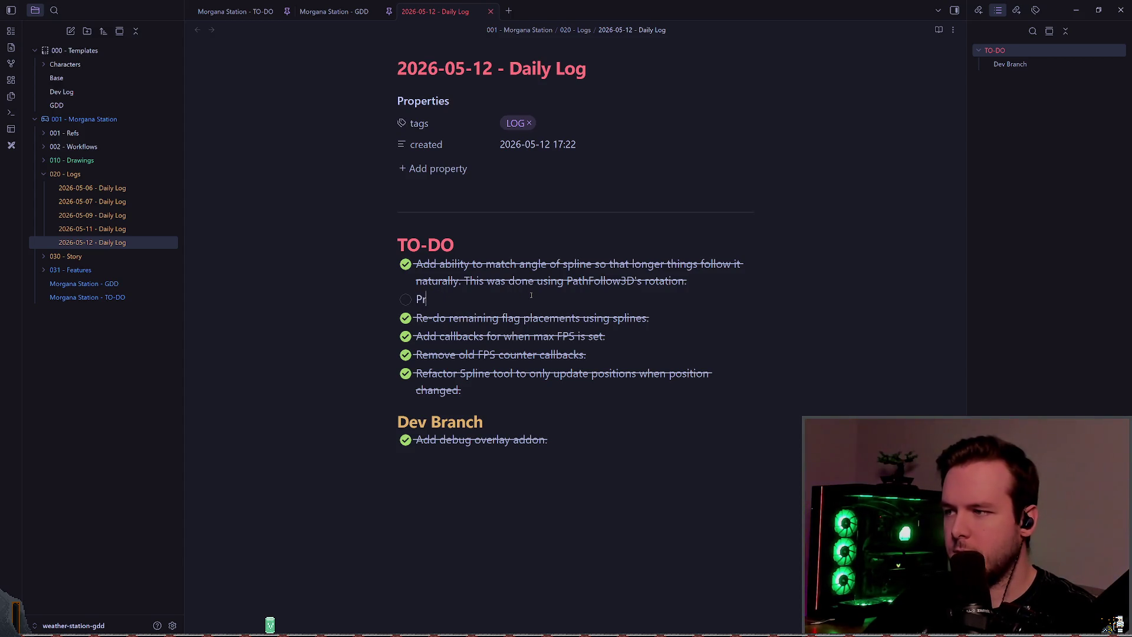
type("ototype inner")
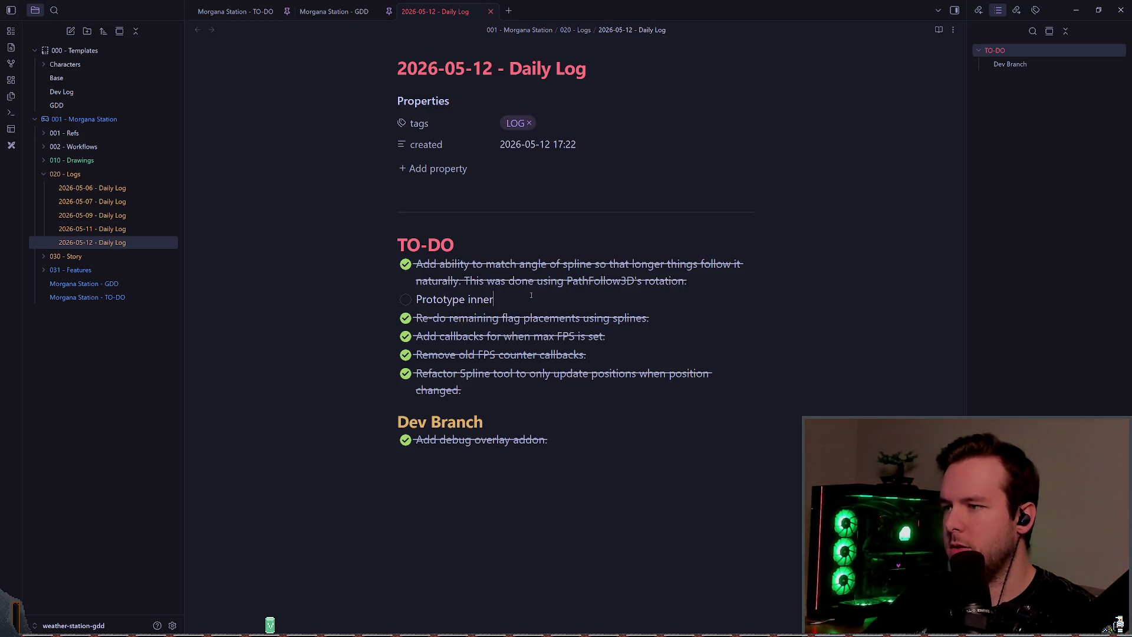
type(" fencing.")
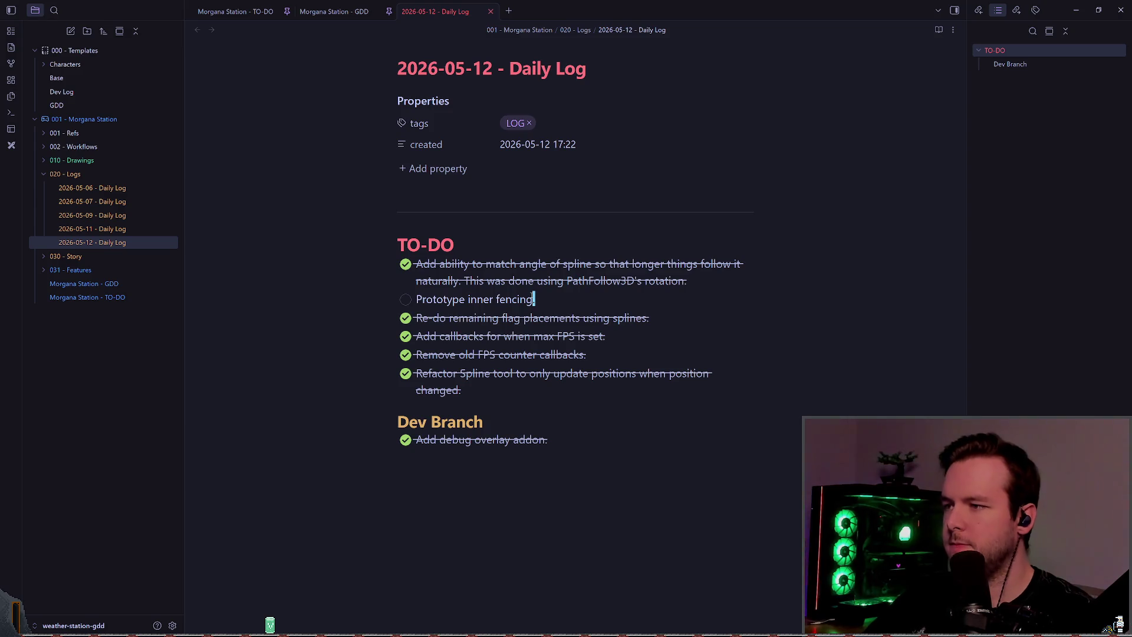
- Check off the task and return to Godot's view of the compound fence
key("ctrl+Return")
key("alt+Tab")
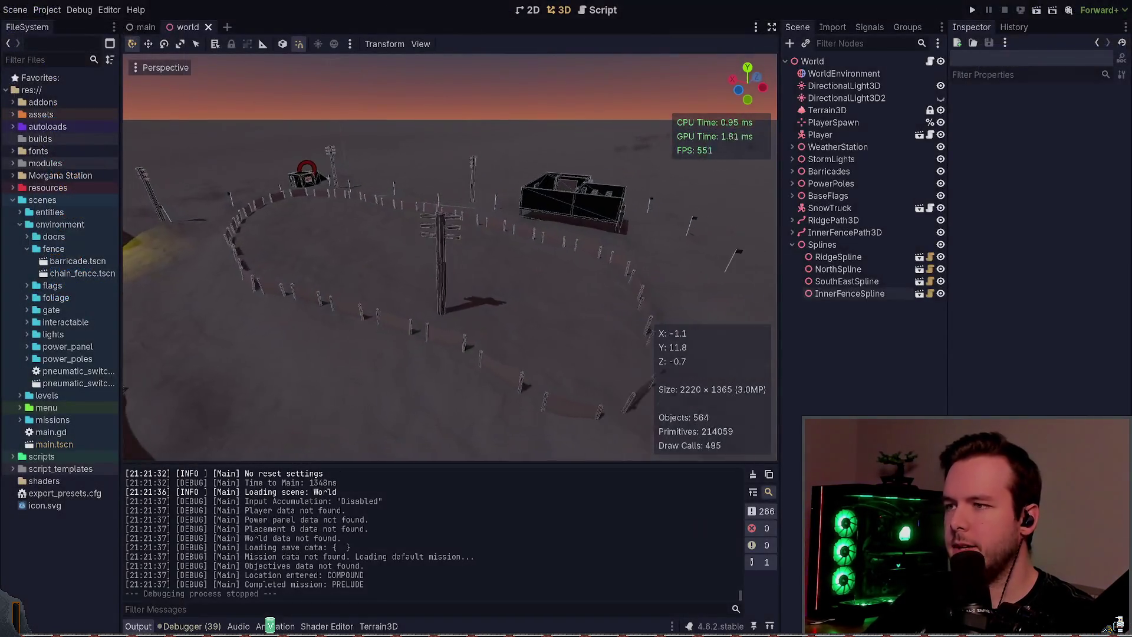
mouse_move(493, 278)
left_mouse_down()
mouse_move(448, 280)
mouse_move(513, 278)
mouse_move(495, 279)
left_mouse_up()
- Add a new last to-do item in the Daily Log note reading 'Make inner snowpile larger'
key("alt+Tab")
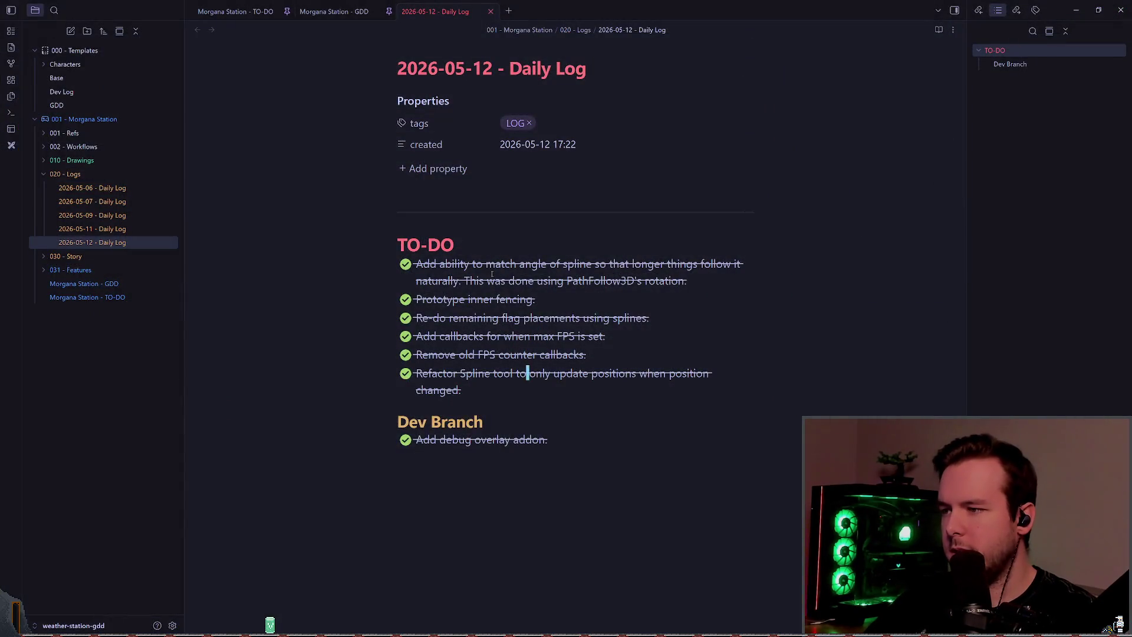
key("Return")
type("Make ")
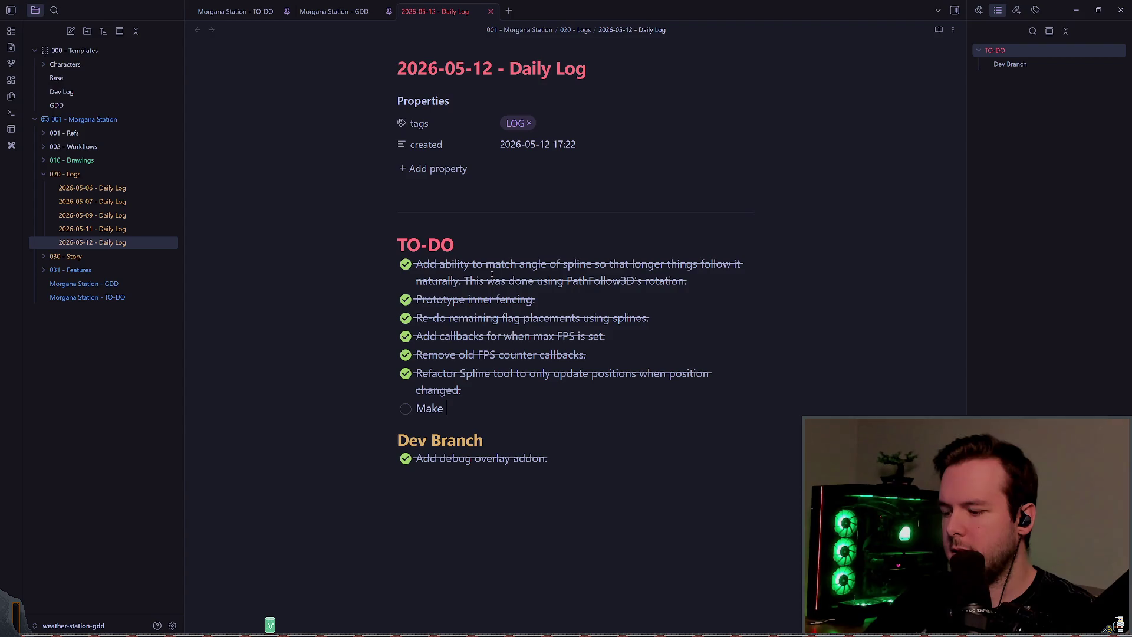
type("inner wall larger")
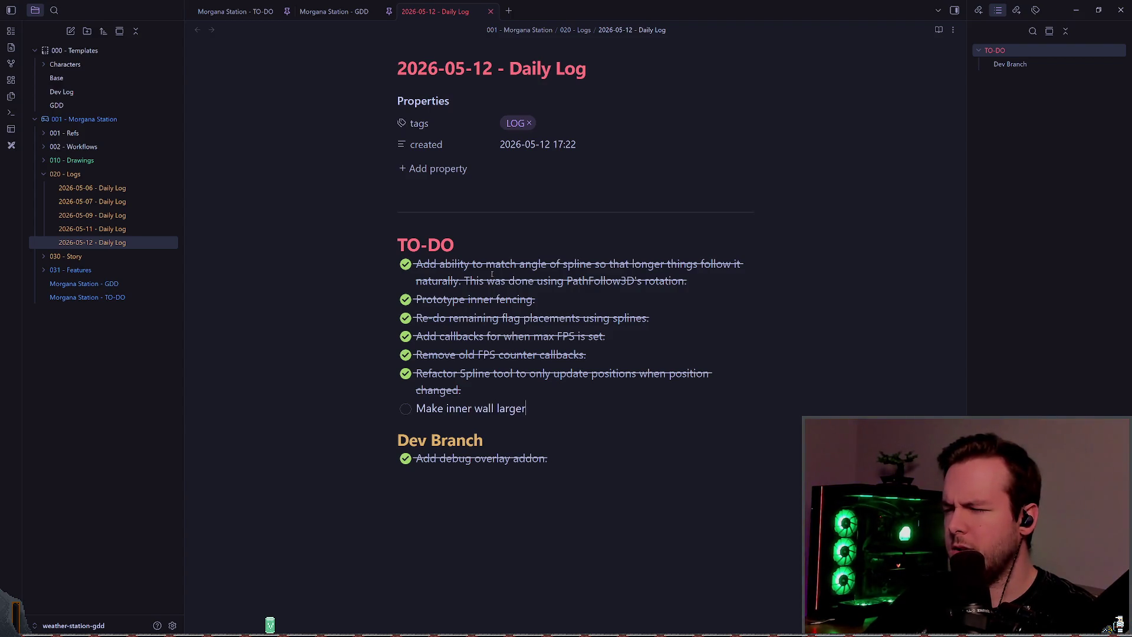
key("BackSpace")
key("BackSpace")
key("BackSpace")
type("snow")
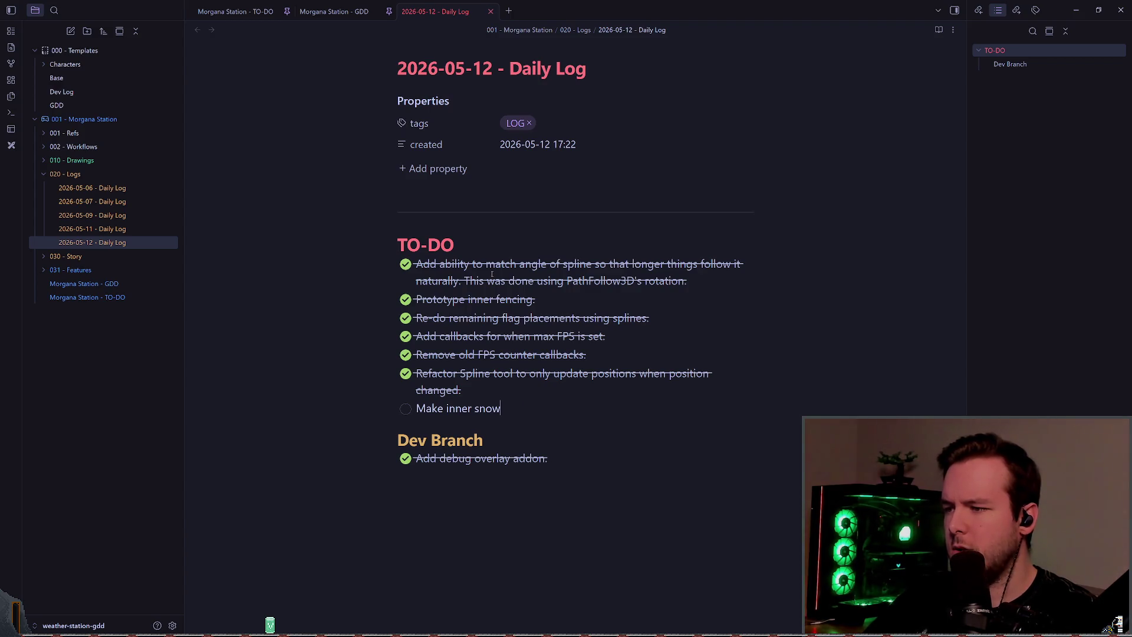
type("pile larger.")
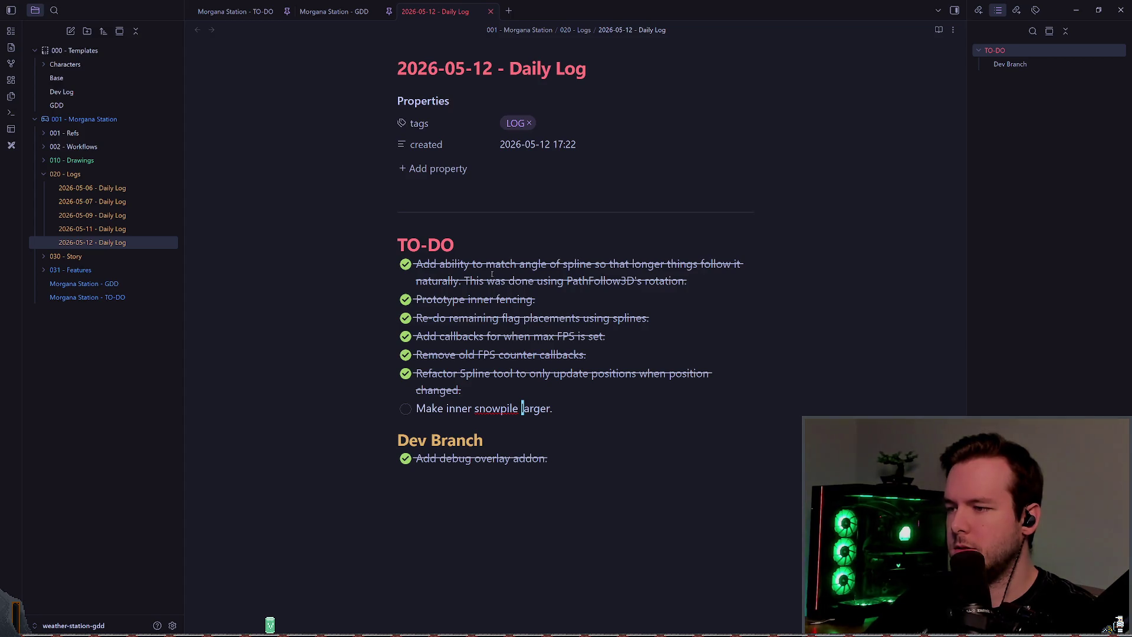
- Change 'larger' to 'taller', split 'snowpile' into 'snow pile', and return to Godot
key("ctrl+BackSpace")
type("taller.")
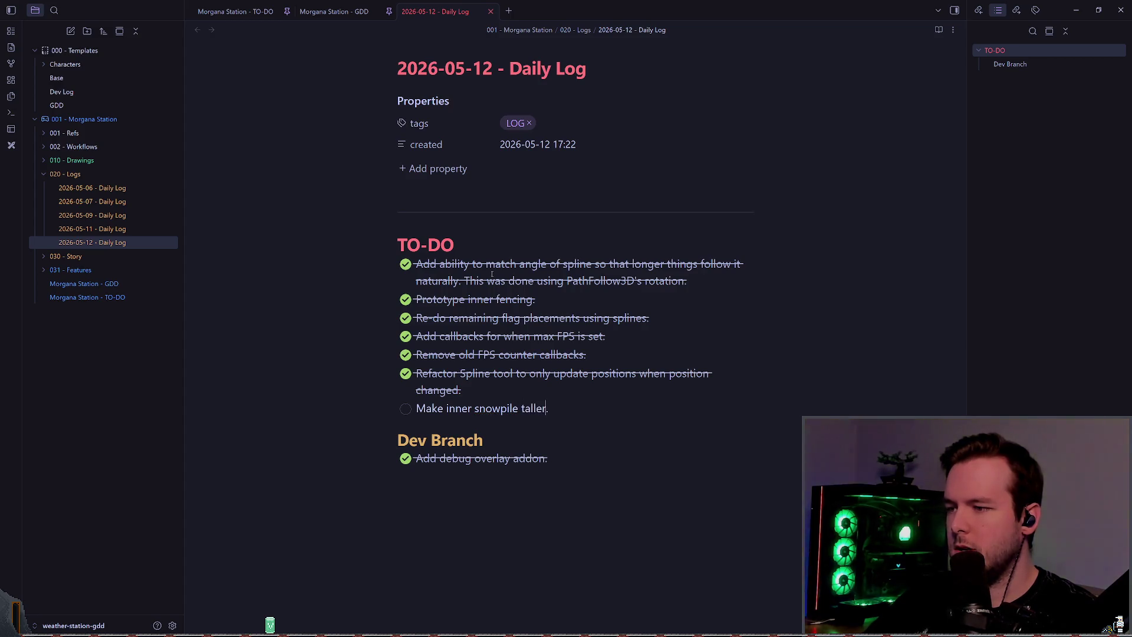
key("ctrl+Left")
key("ctrl+Left")
key("ctrl+Right")
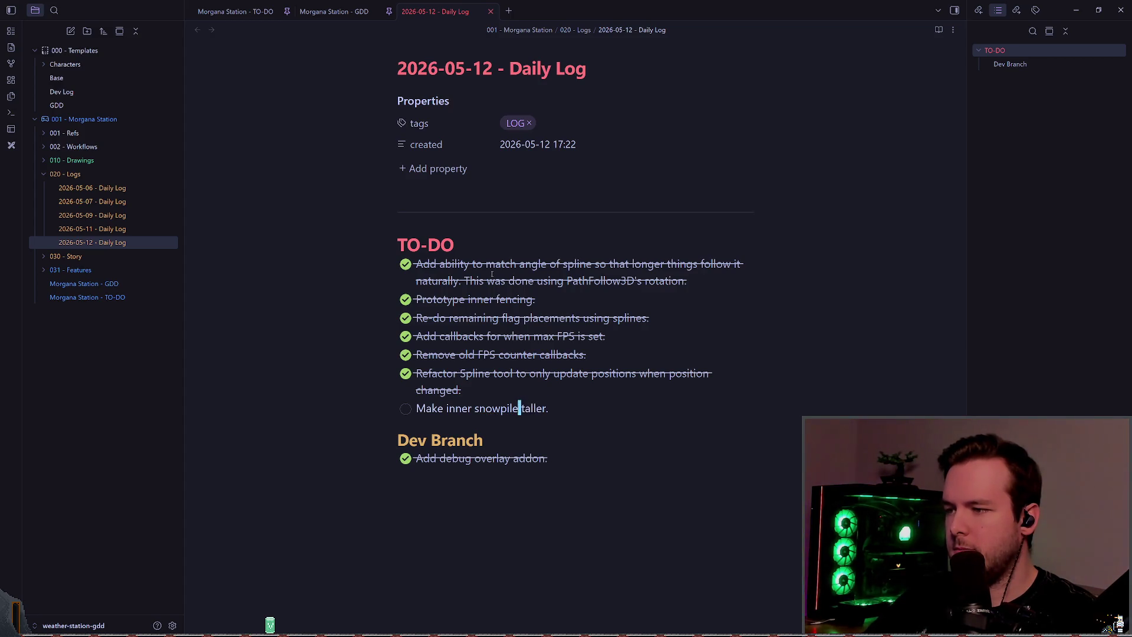
key("Left")
key("Left")
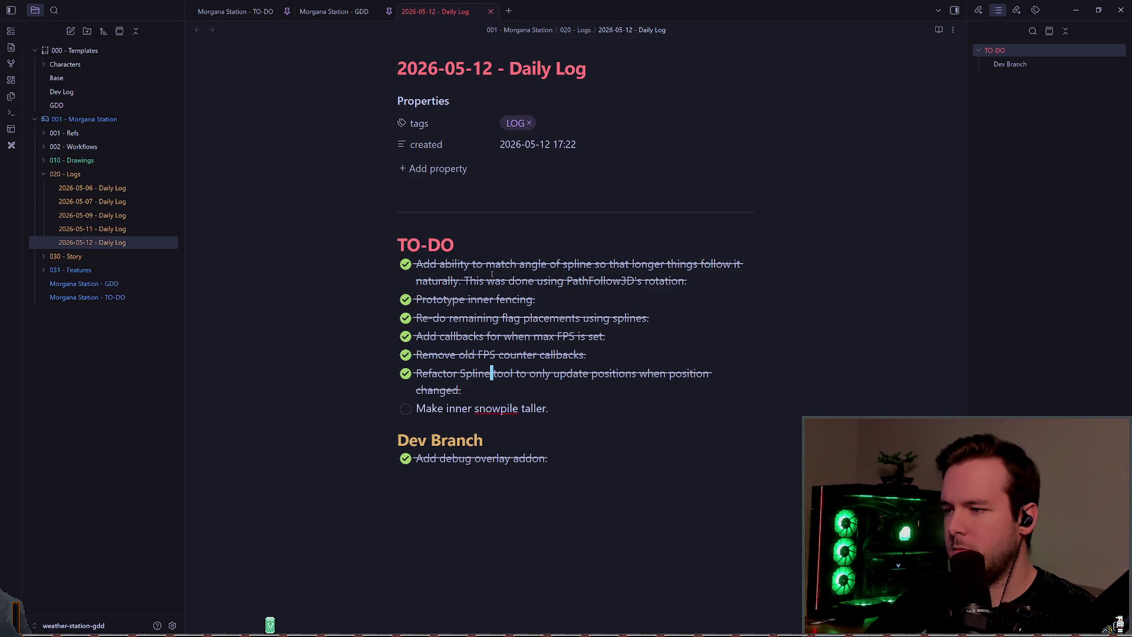
key("Down")
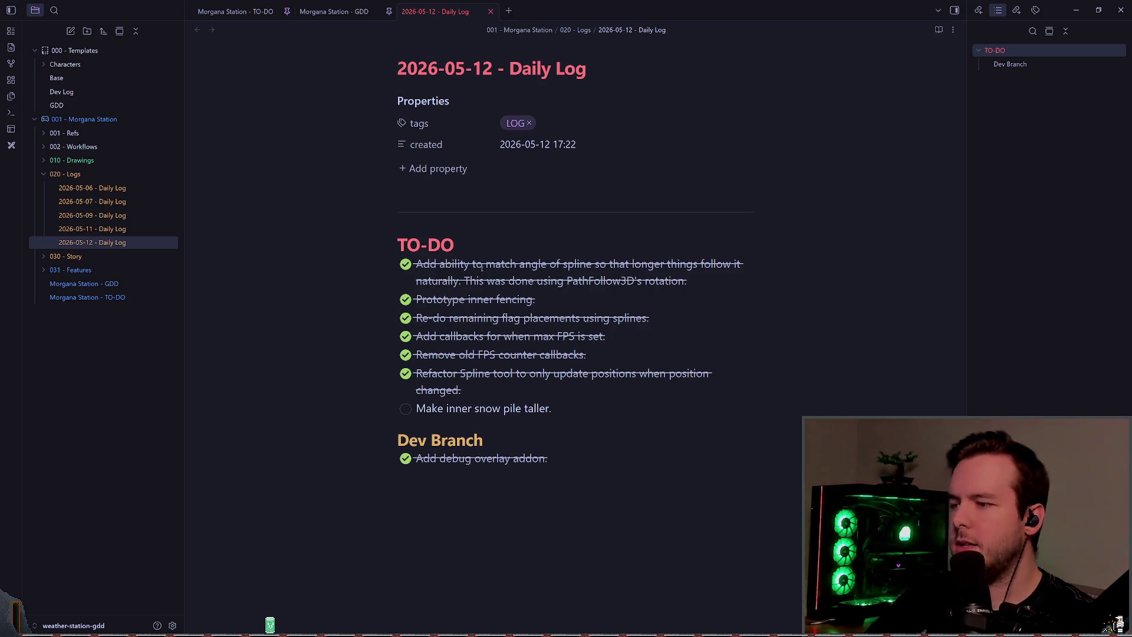
key("alt+Tab")
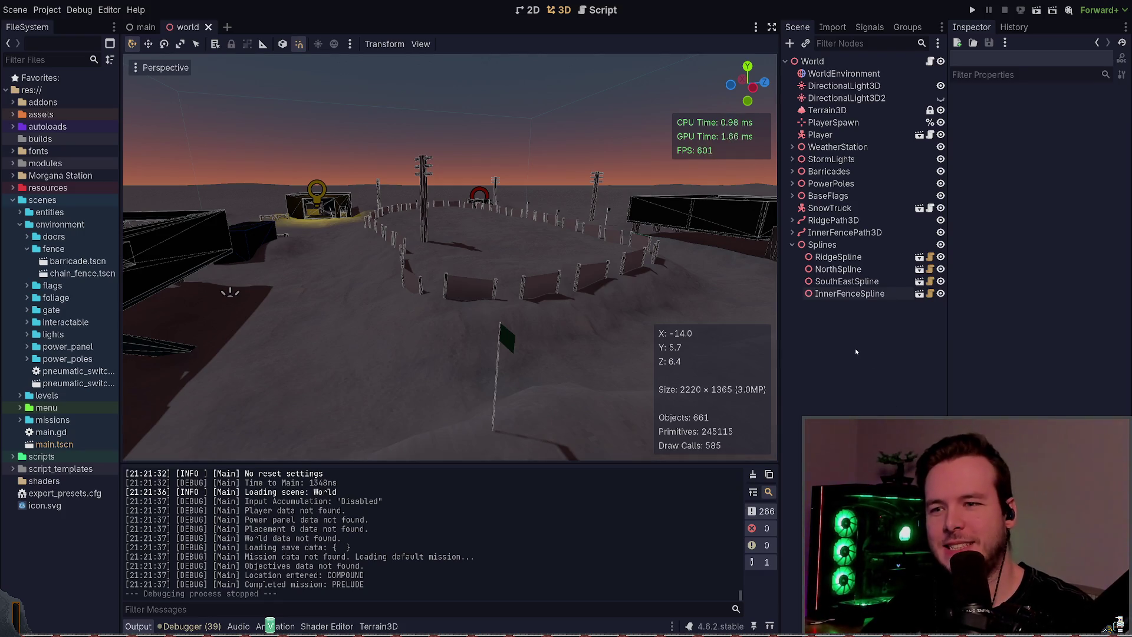
key("s")
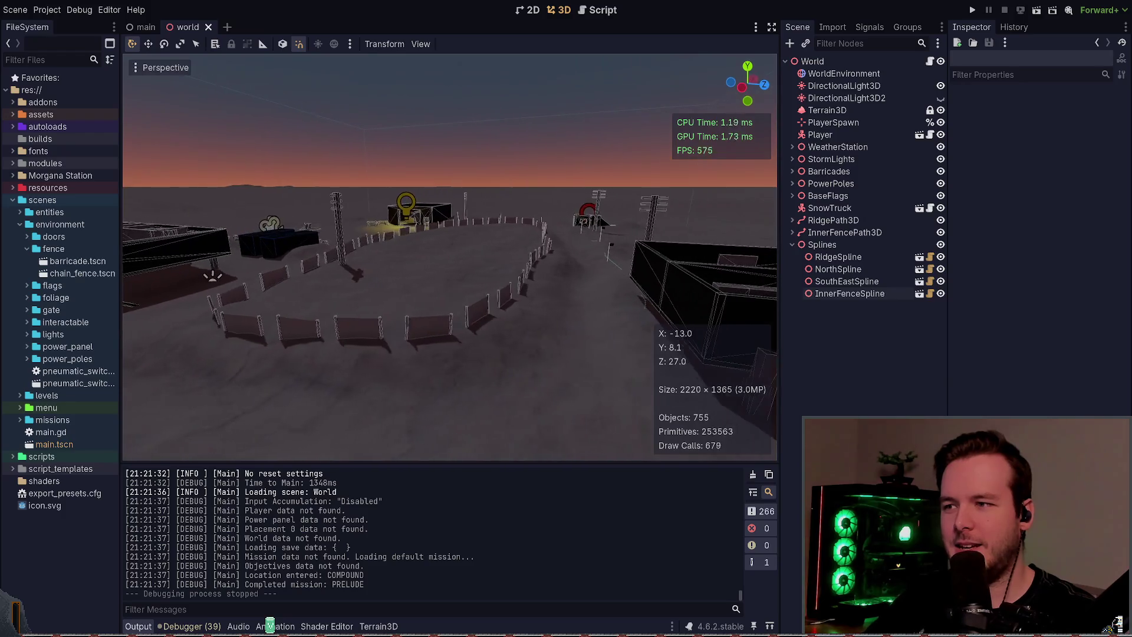
key("w")
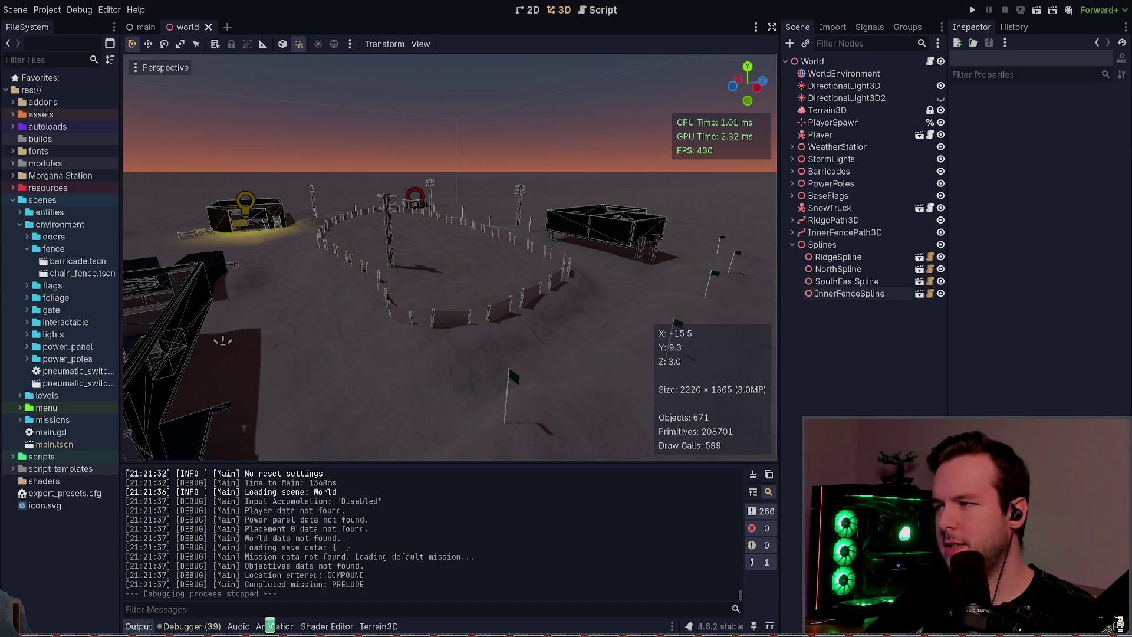
key("alt+Tab")
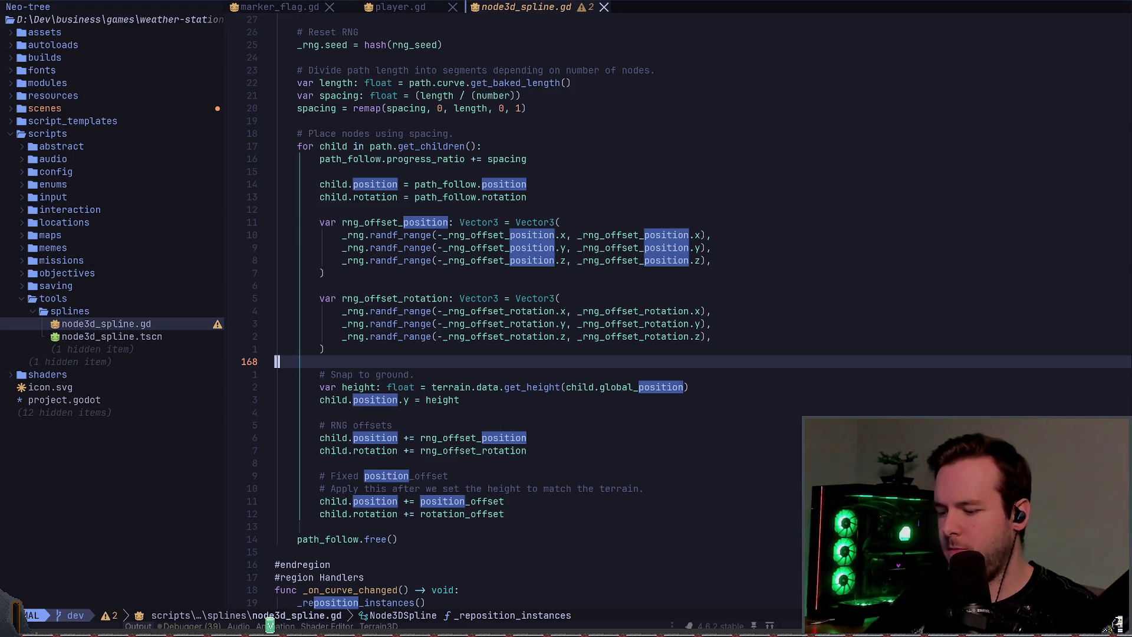
key("space")
key("g")
key("g")
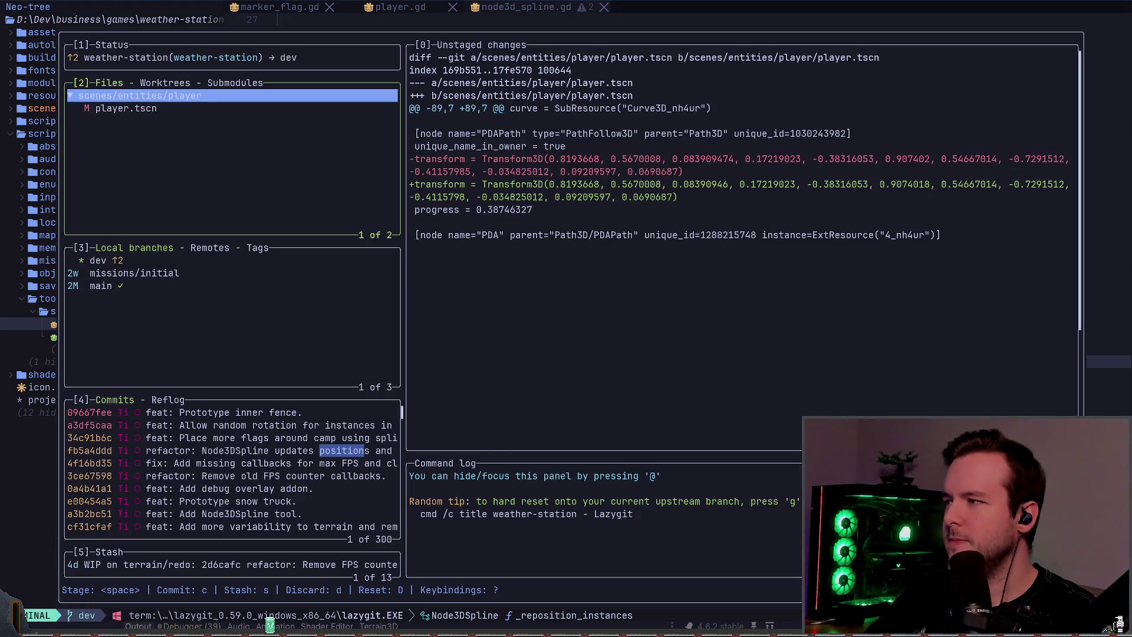
key("q")
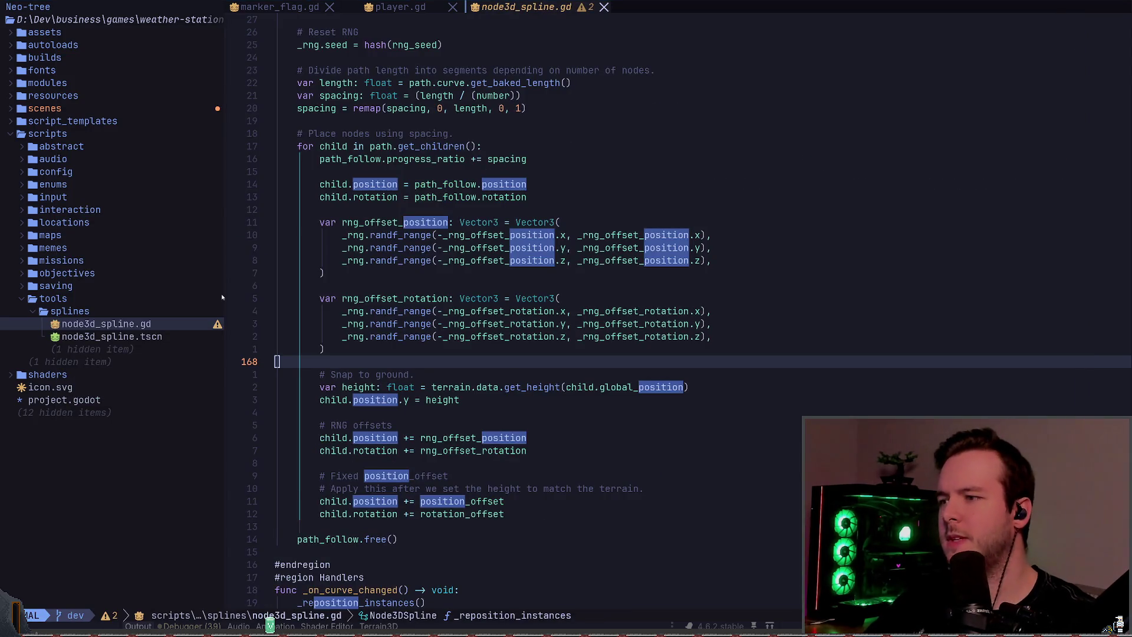
key("alt+Tab")
left_click(828, 110)
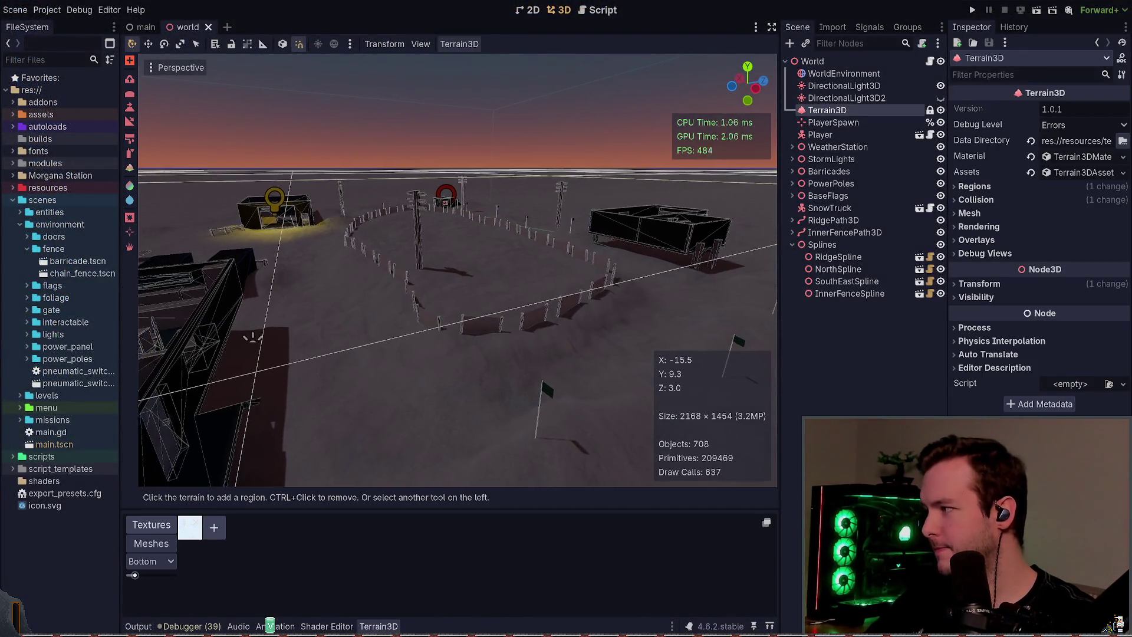
- Check Terrain3D's Regions and Collision settings and pick the Raise sculpting brush over the fence ring
mouse_move(458, 272)
left_mouse_down()
mouse_move(477, 307)
mouse_move(618, 321)
left_mouse_up()
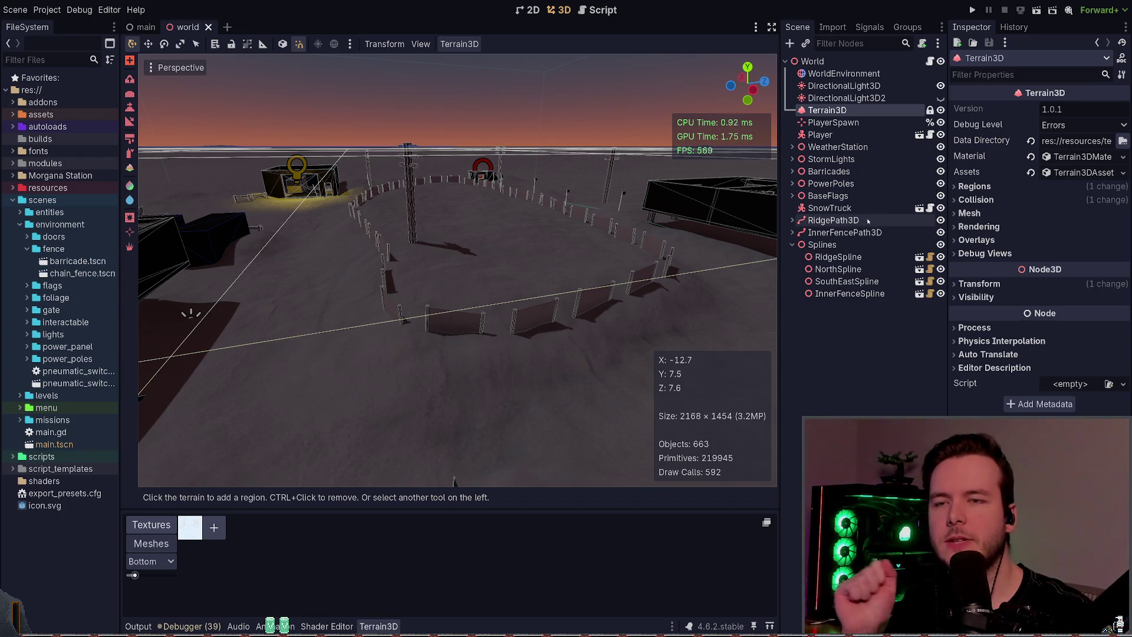
left_click(979, 186)
left_click(979, 186)
left_click(982, 199)
left_click(977, 199)
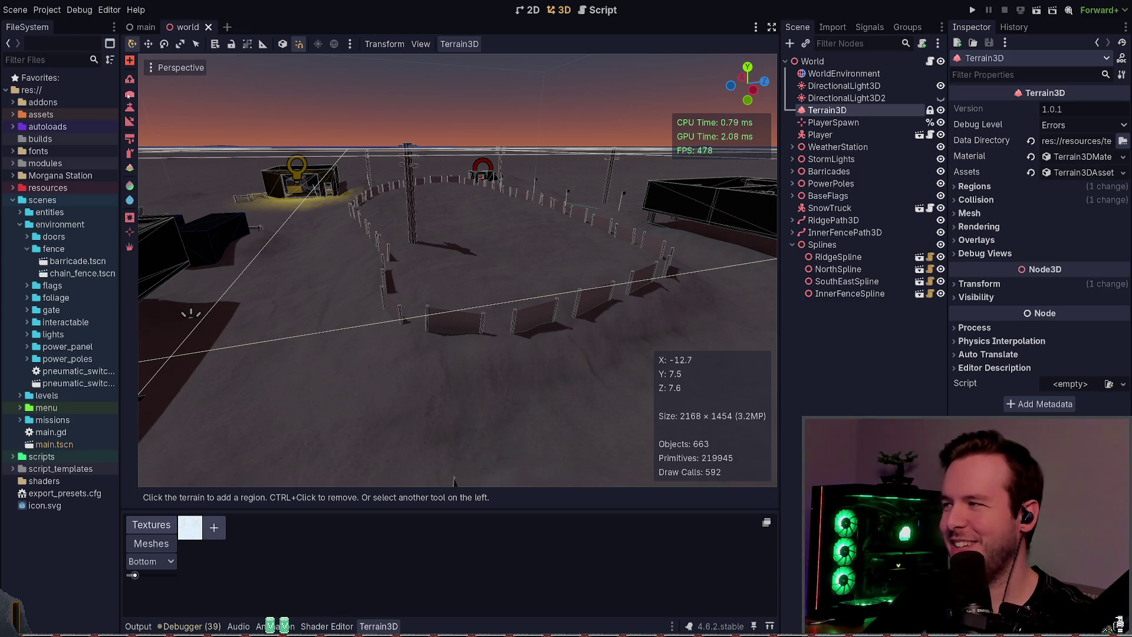
left_click(129, 84)
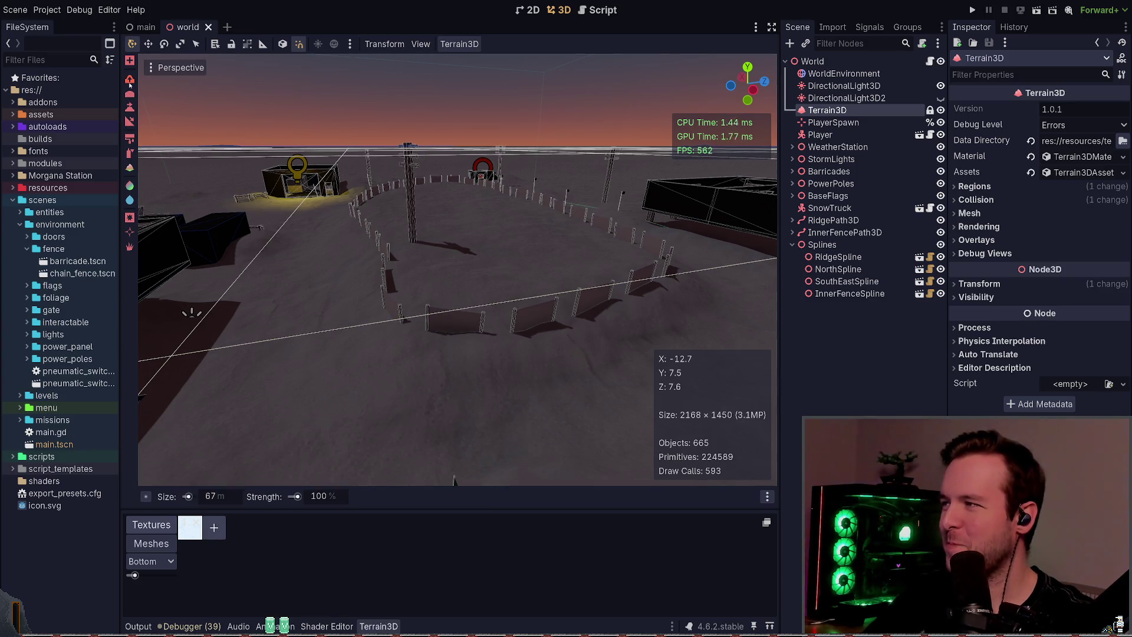
left_click_drag(429, 311, 436, 283)
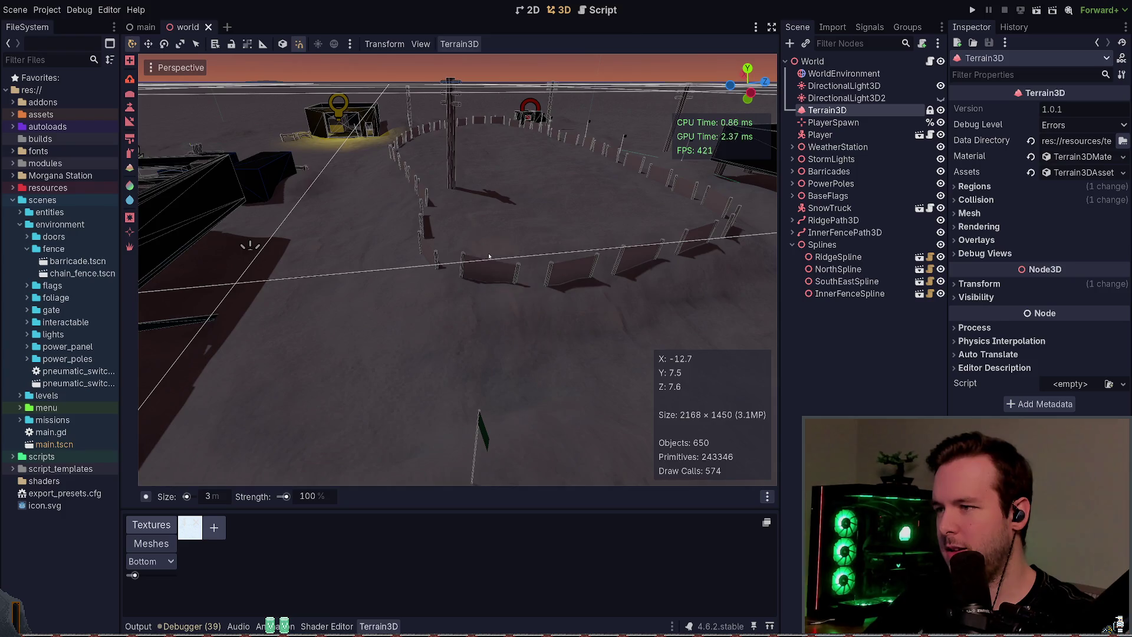
left_click_drag(489, 256, 347, 505)
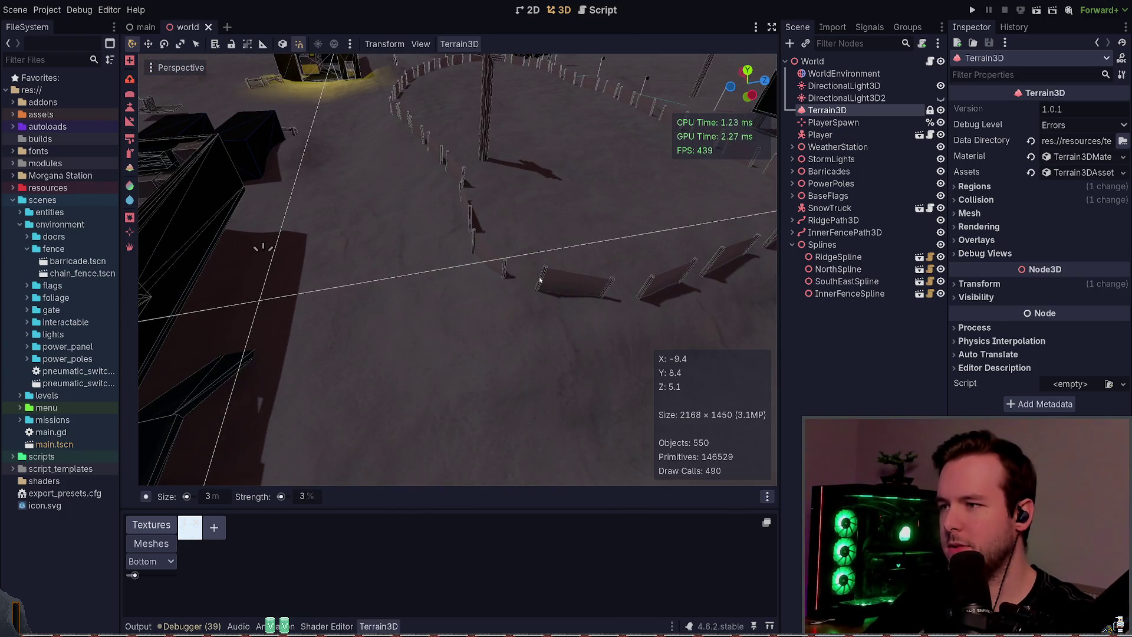
- Undo the barricade bump, resculpt the fence-line ground with a 10 m brush, and save
key("ctrl+z")
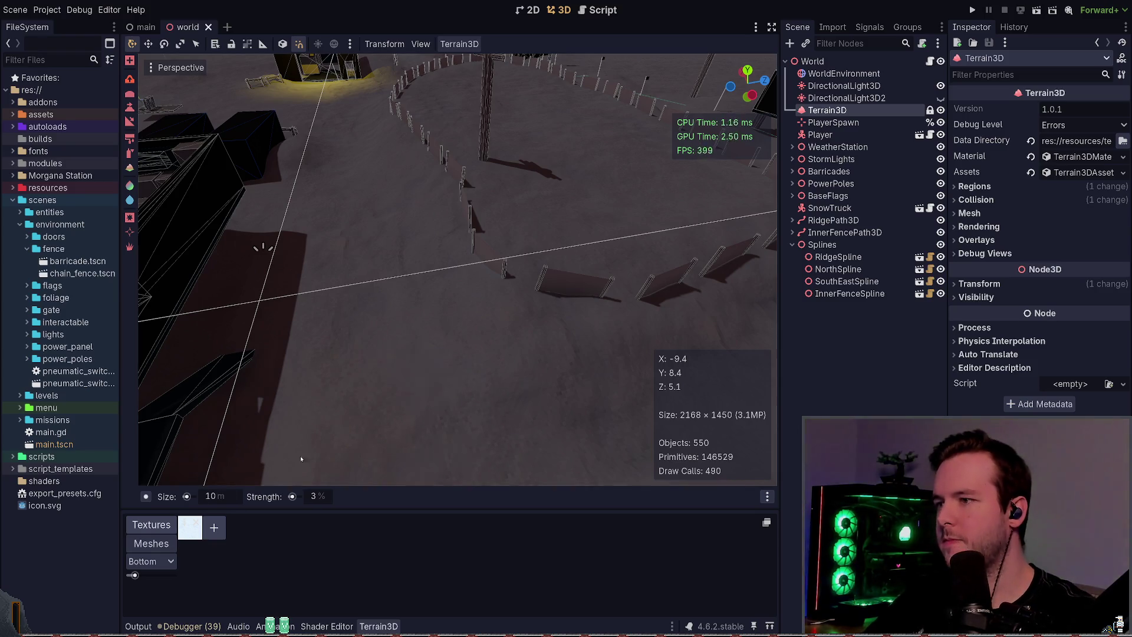
left_click_drag(557, 248, 479, 222)
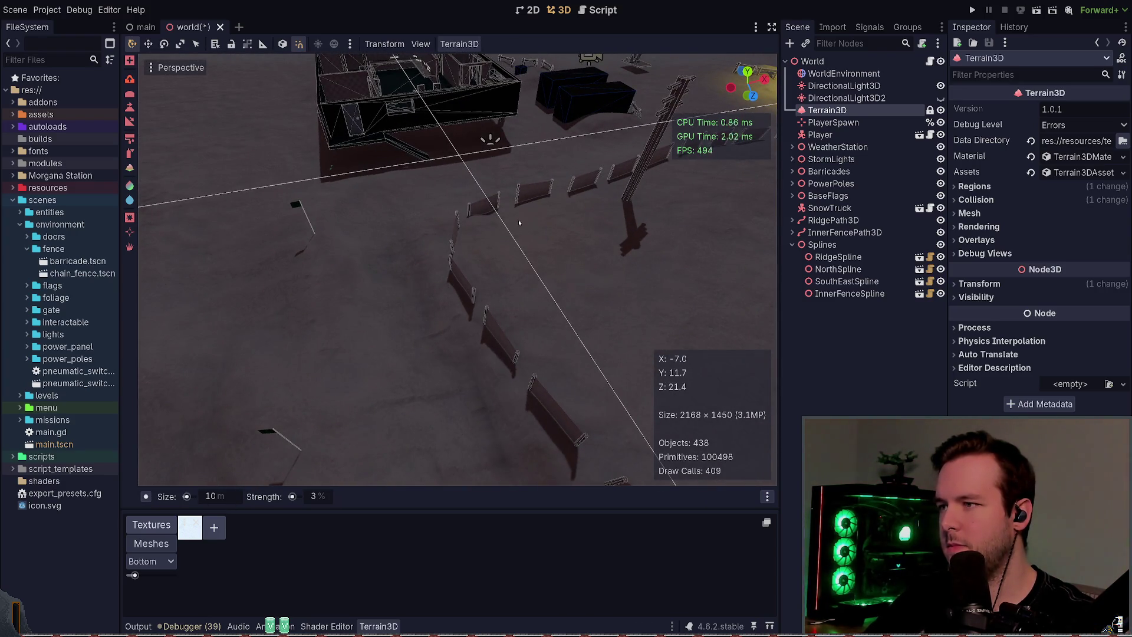
left_click_drag(479, 221, 564, 304)
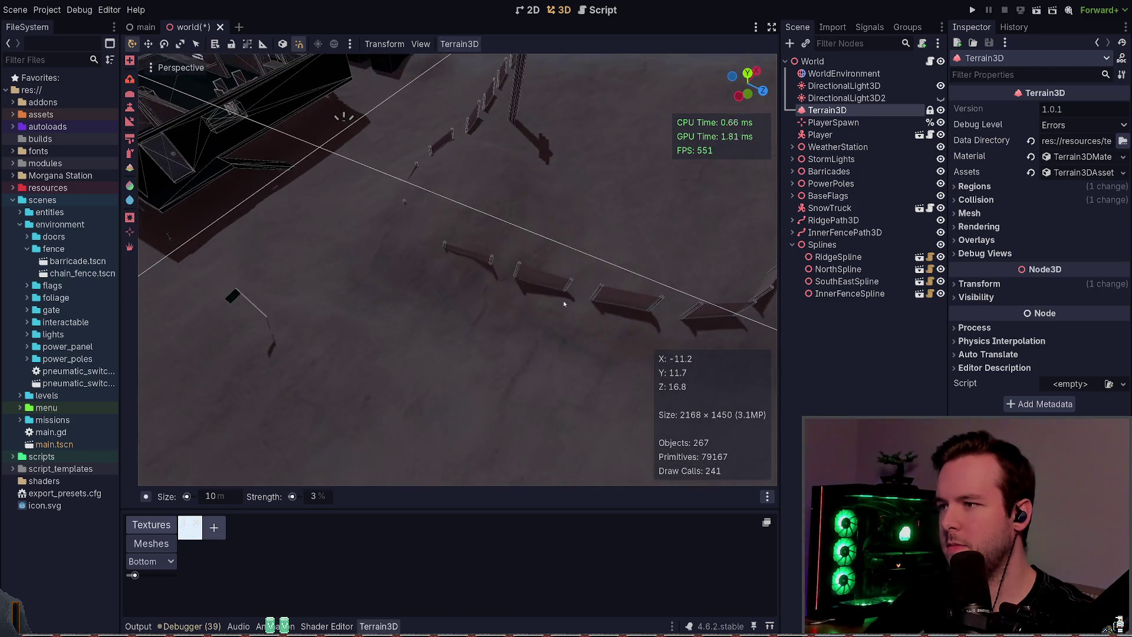
left_click_drag(563, 239, 500, 248)
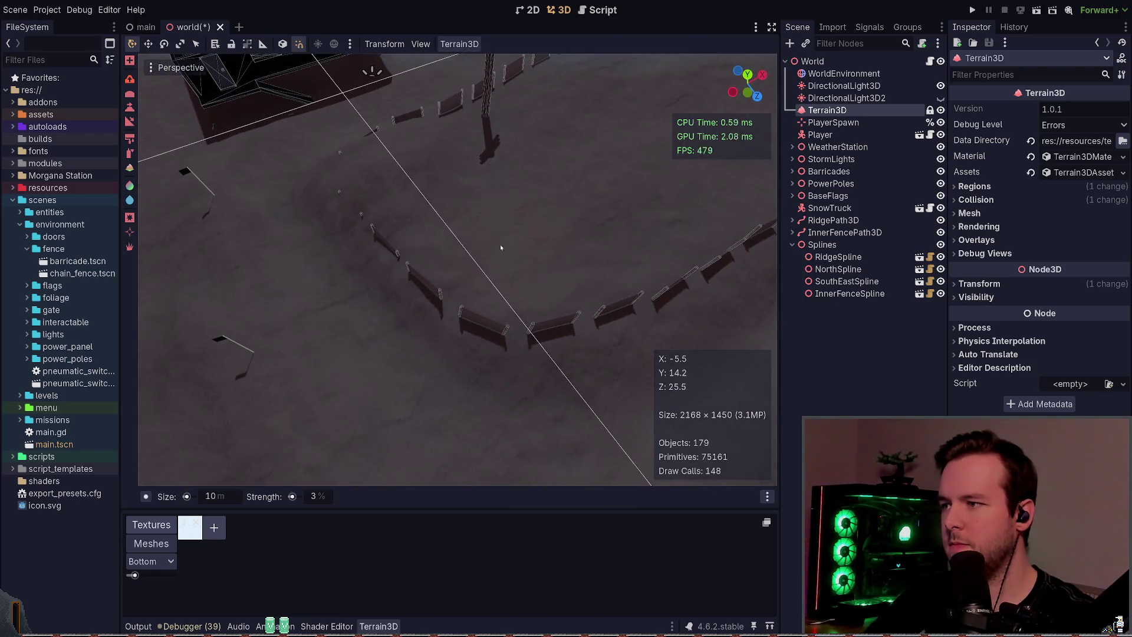
mouse_move(687, 246)
left_mouse_down()
mouse_move(675, 221)
mouse_move(698, 247)
left_mouse_up()
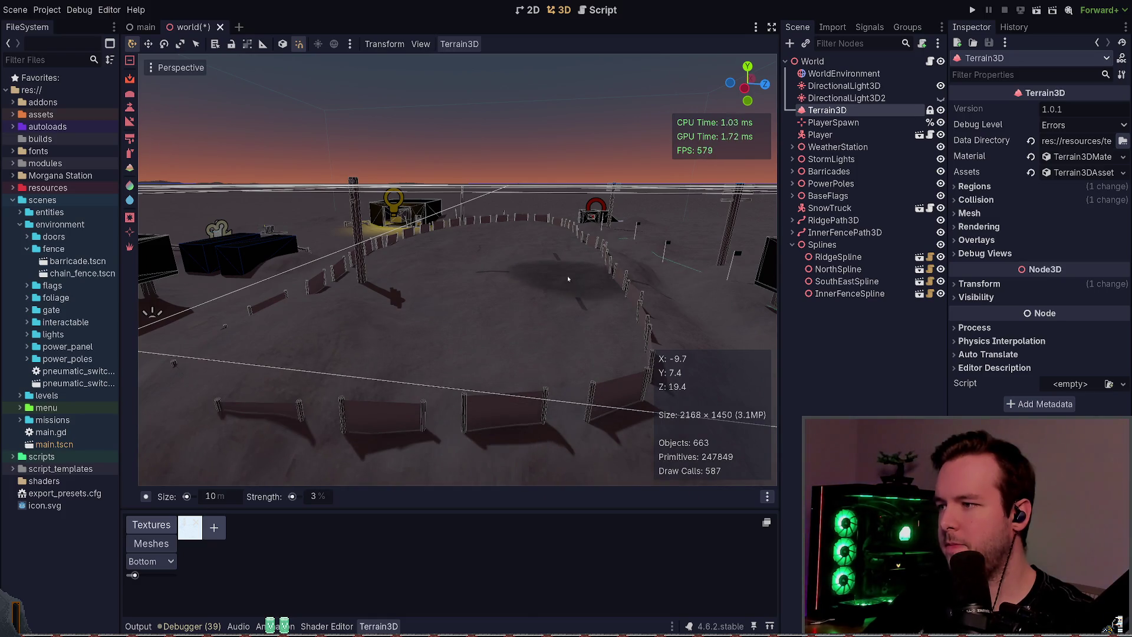
key("ctrl+s")
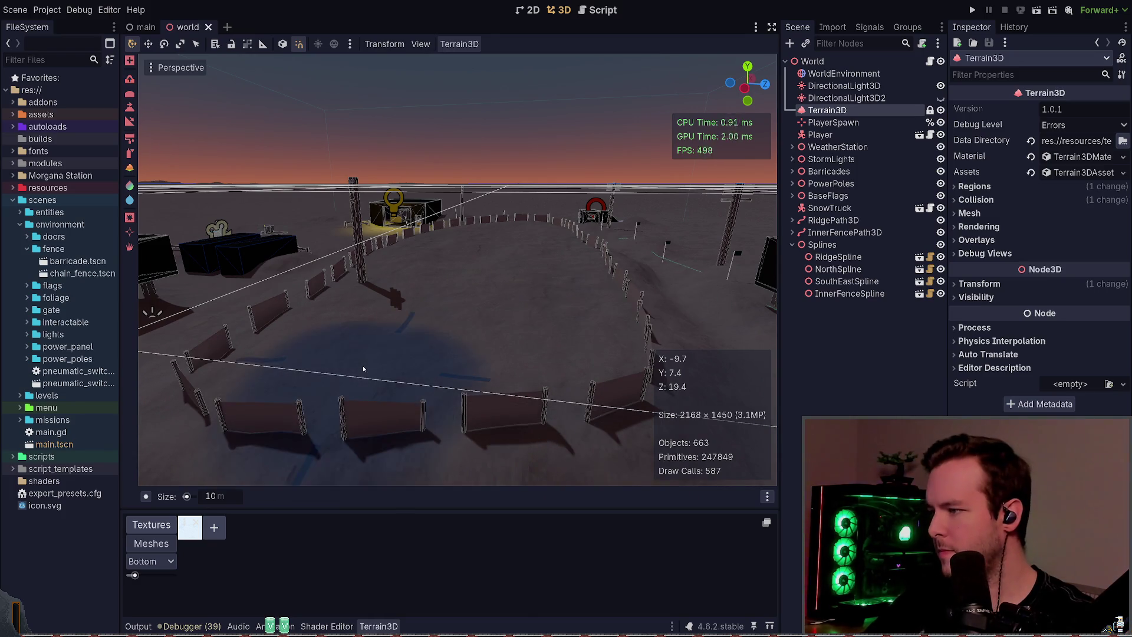
mouse_move(363, 365)
left_mouse_down()
mouse_move(223, 454)
mouse_move(142, 288)
left_mouse_up()
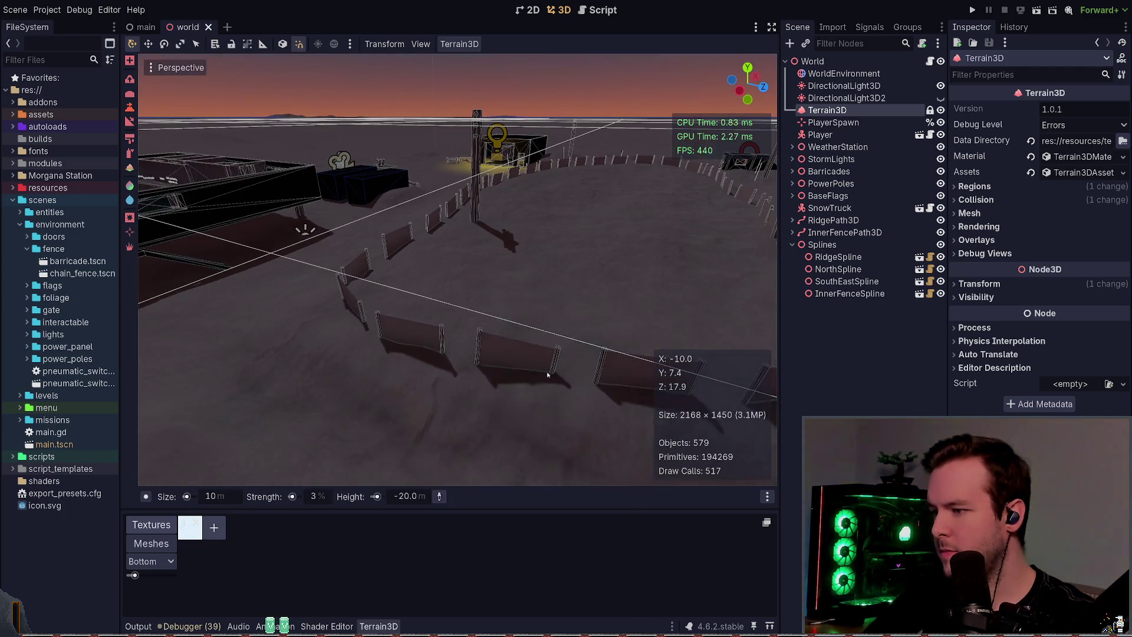
left_click(411, 497)
type("1.8")
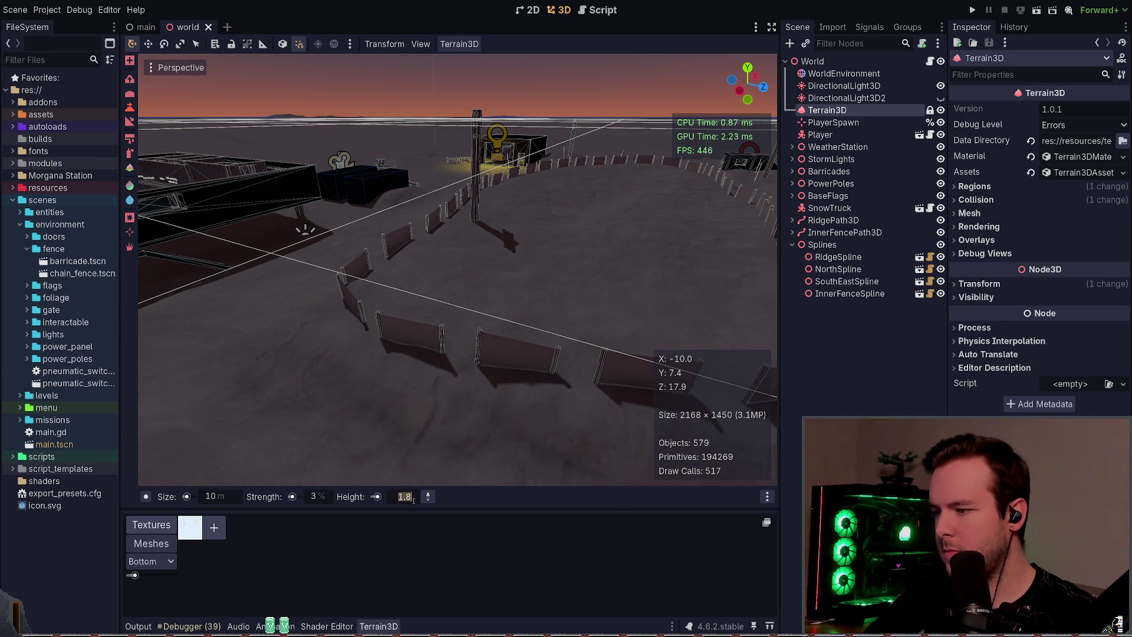
type("3.6 m")
key("Return")
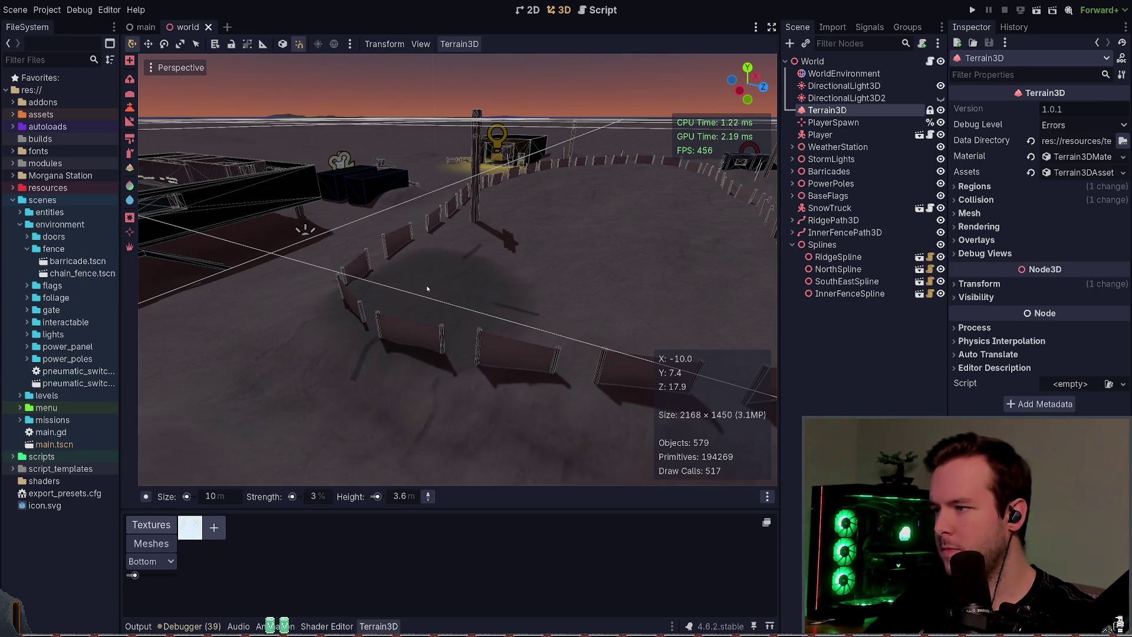
mouse_move(419, 282)
left_mouse_down()
mouse_move(495, 271)
mouse_move(362, 242)
left_mouse_up()
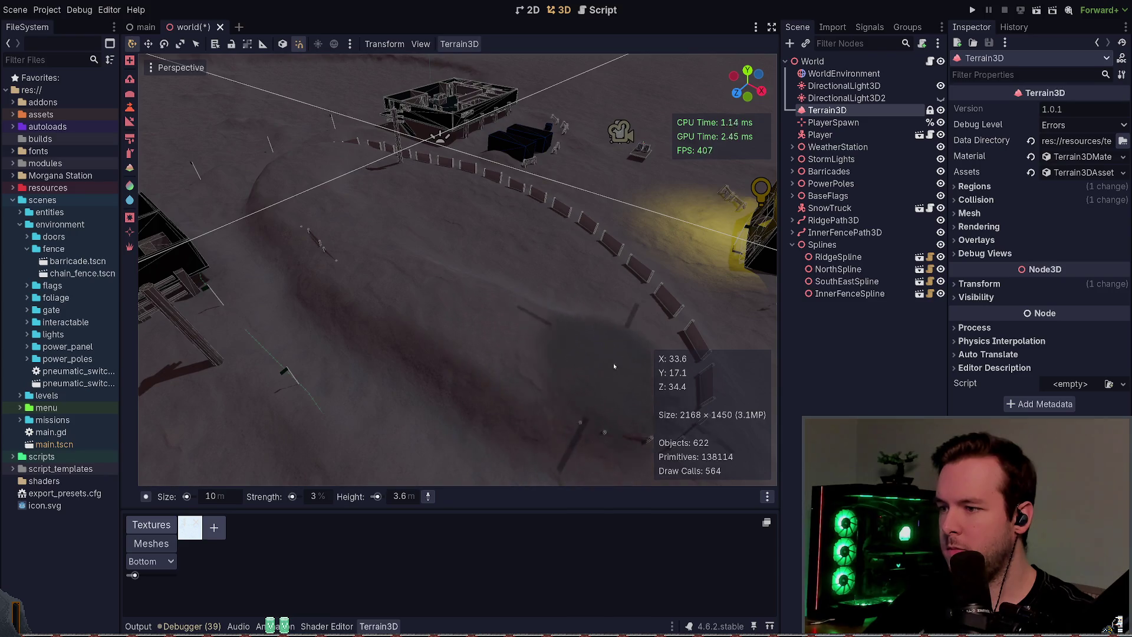
left_click_drag(614, 362, 421, 313)
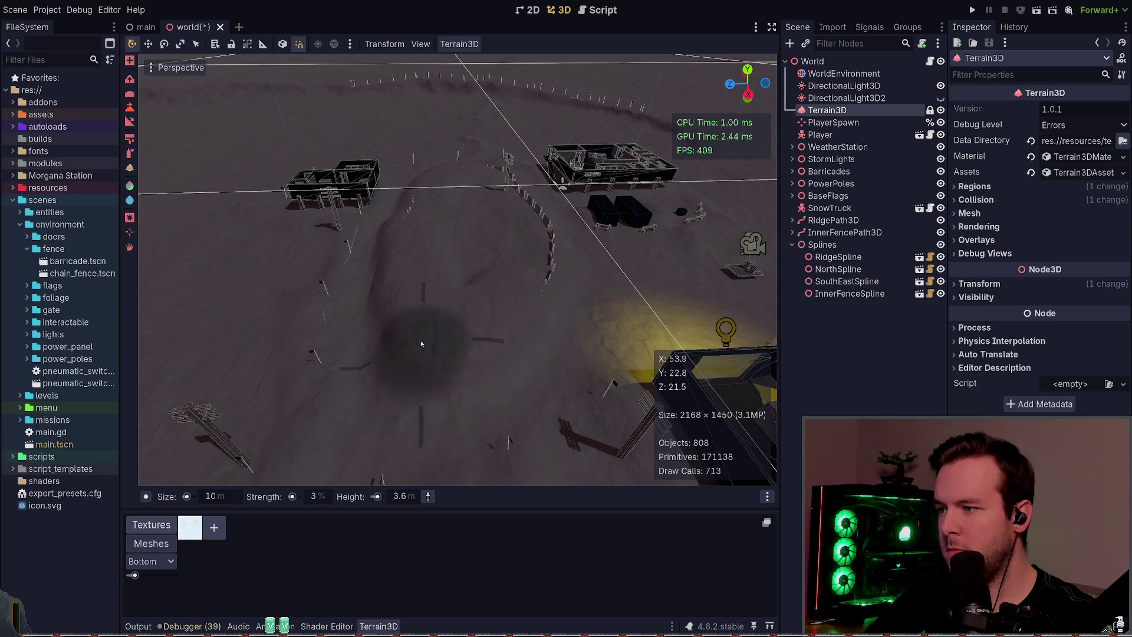
mouse_move(475, 305)
left_mouse_down()
mouse_move(556, 228)
mouse_move(538, 240)
mouse_move(311, 222)
left_mouse_up()
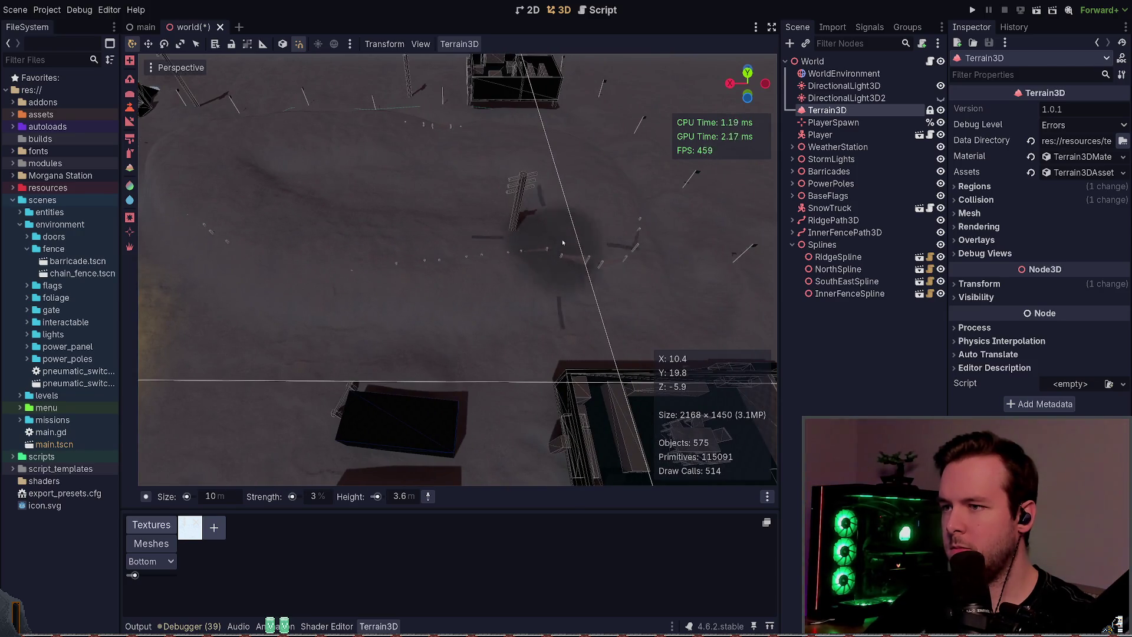
left_click_drag(596, 212, 523, 236)
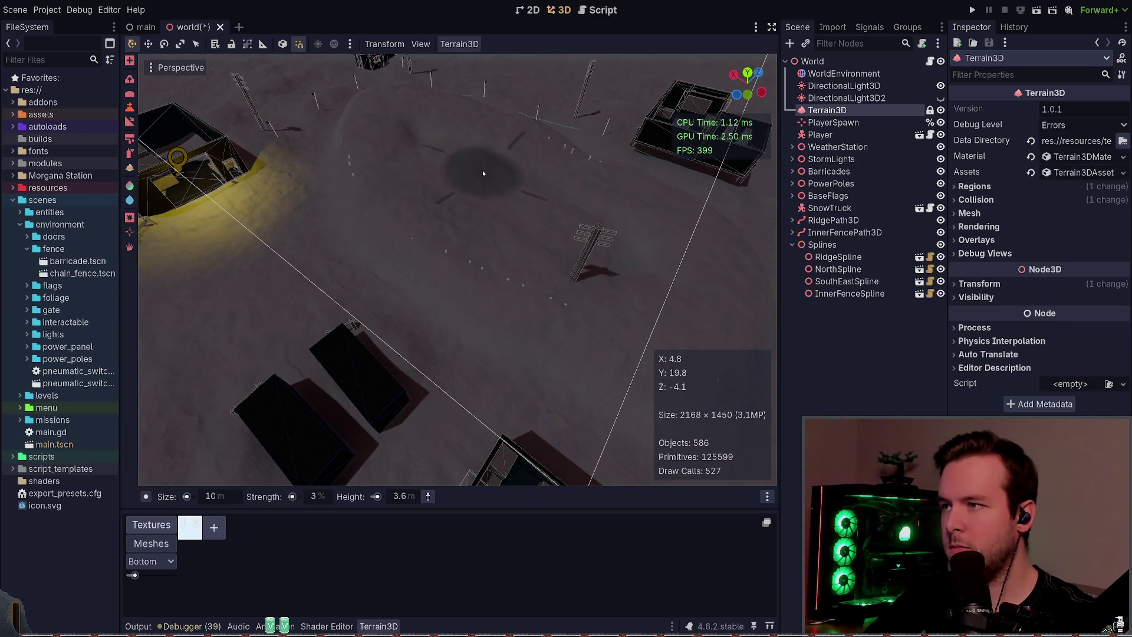
left_click_drag(571, 210, 566, 130)
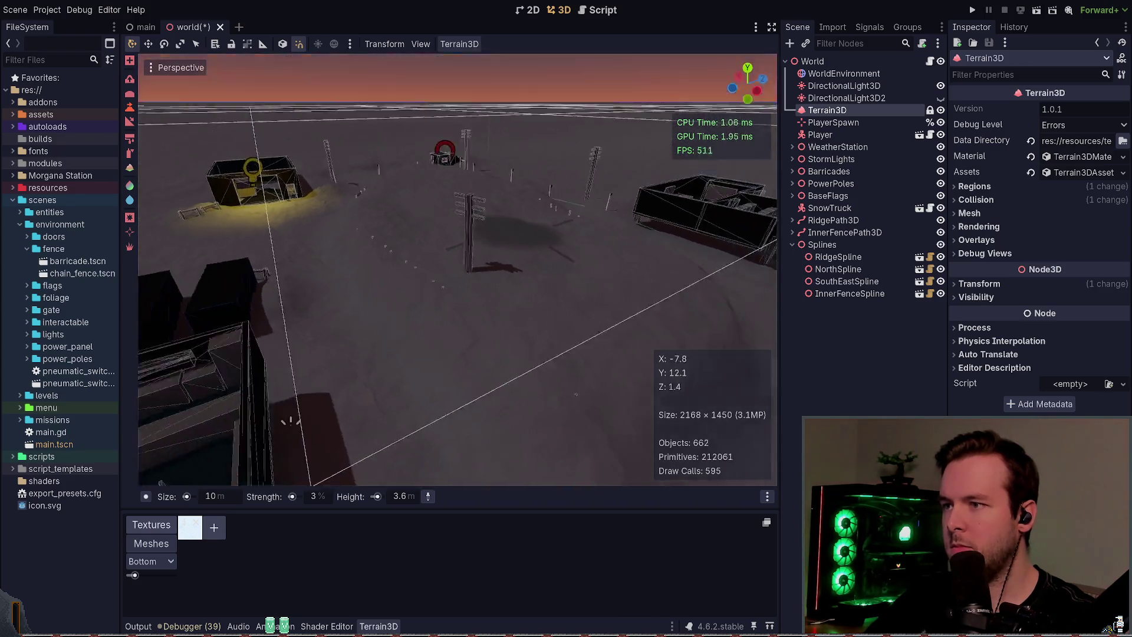
mouse_move(290, 421)
left_mouse_down()
mouse_move(273, 324)
mouse_move(426, 440)
left_mouse_up()
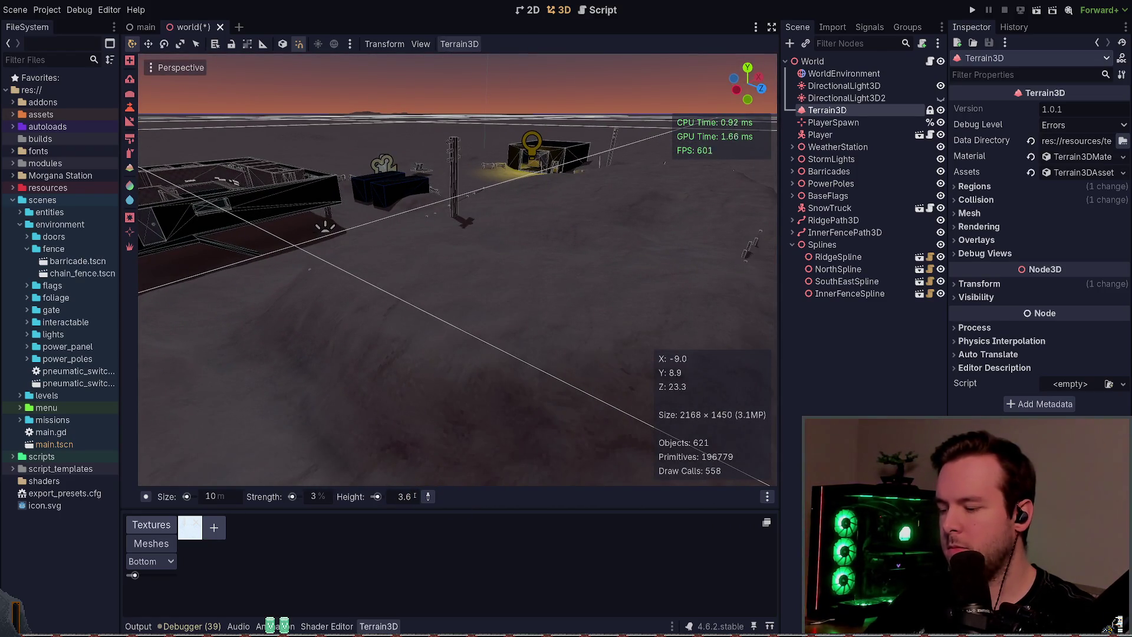
scroll(416, 496, "up", 1)
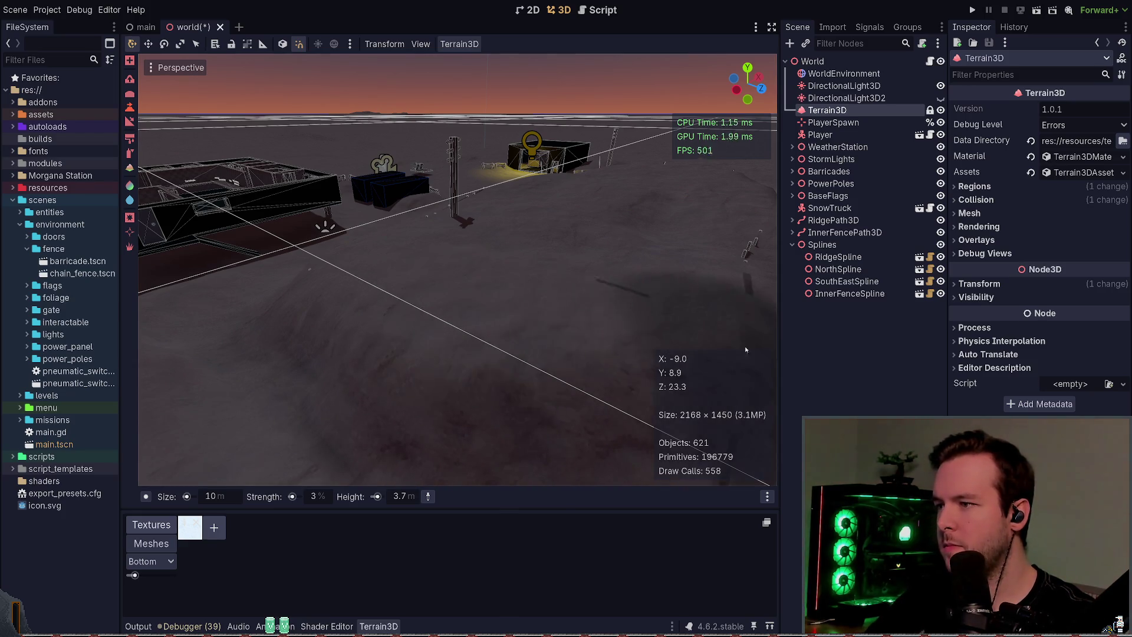
mouse_move(746, 350)
left_mouse_down()
mouse_move(687, 345)
mouse_move(652, 311)
mouse_move(616, 302)
mouse_move(587, 312)
left_mouse_up()
key("ctrl+s")
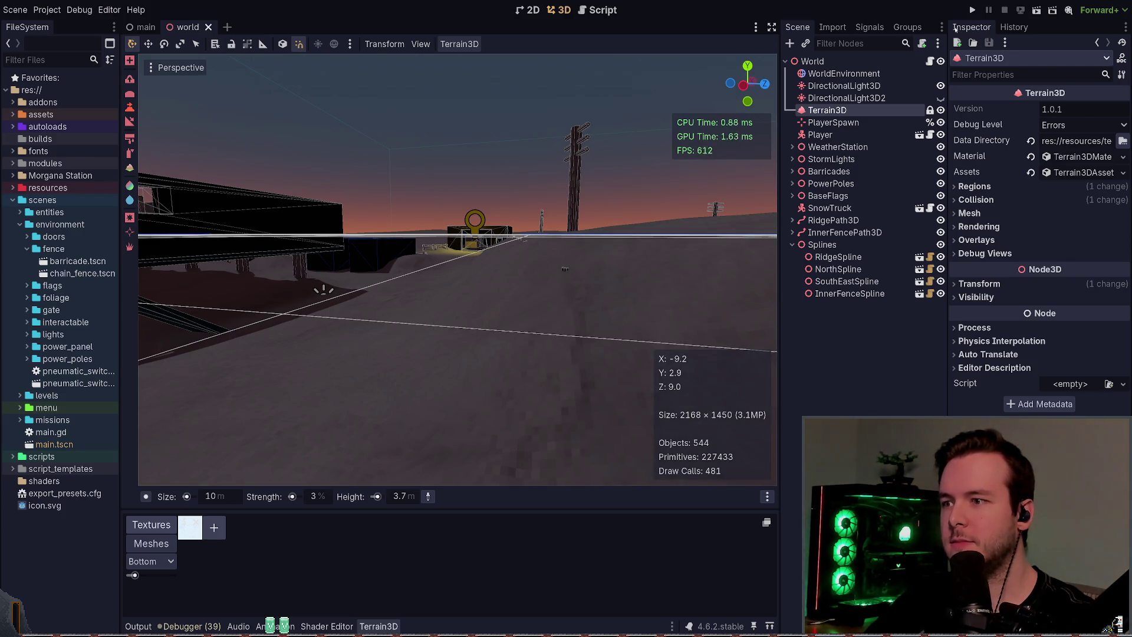
left_click_drag(458, 271, 412, 301)
- Run the project, look around the snowy terrain, then quit from the pause menu
left_click(972, 10)
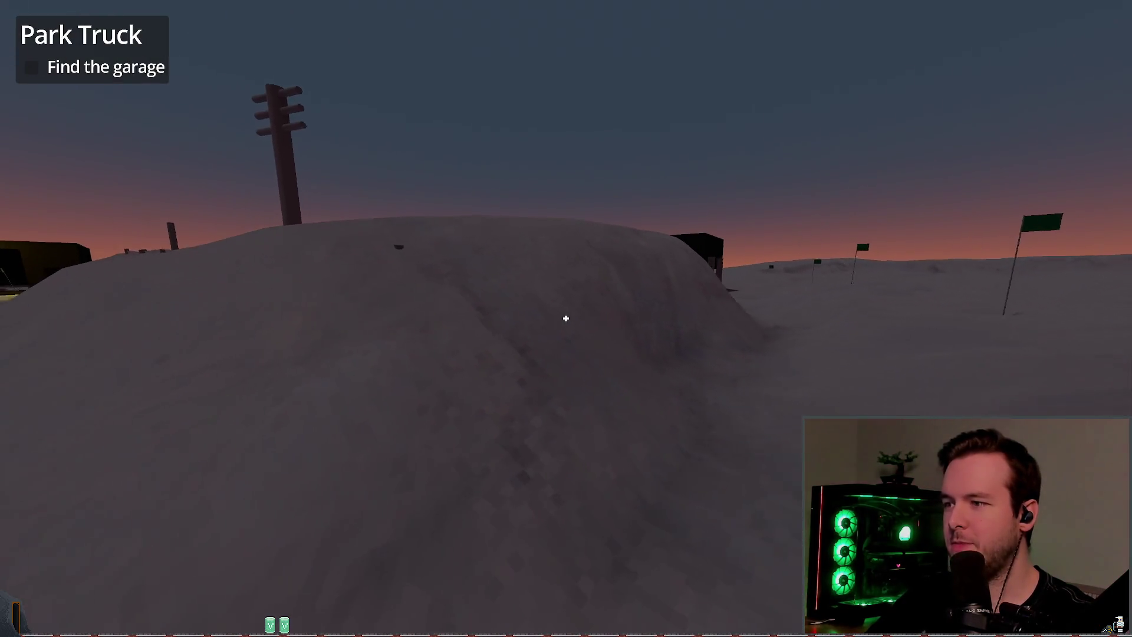
key("Escape")
left_click(66, 411)
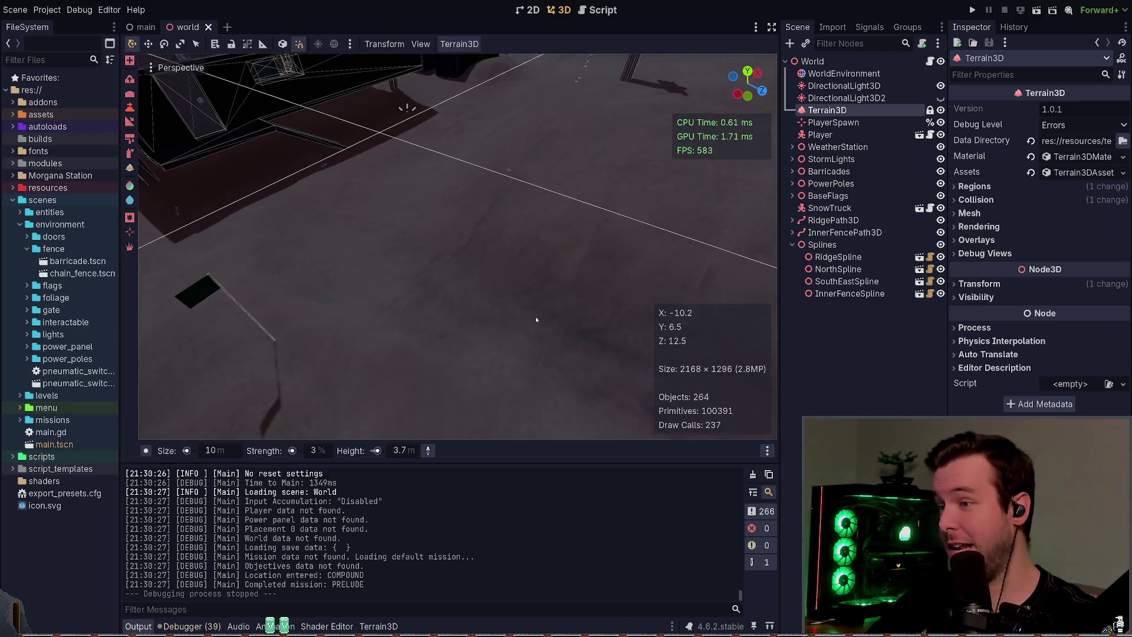
- Set the Terrain3D brush to 0.2 m height and 1 m size
key("ctrl+z")
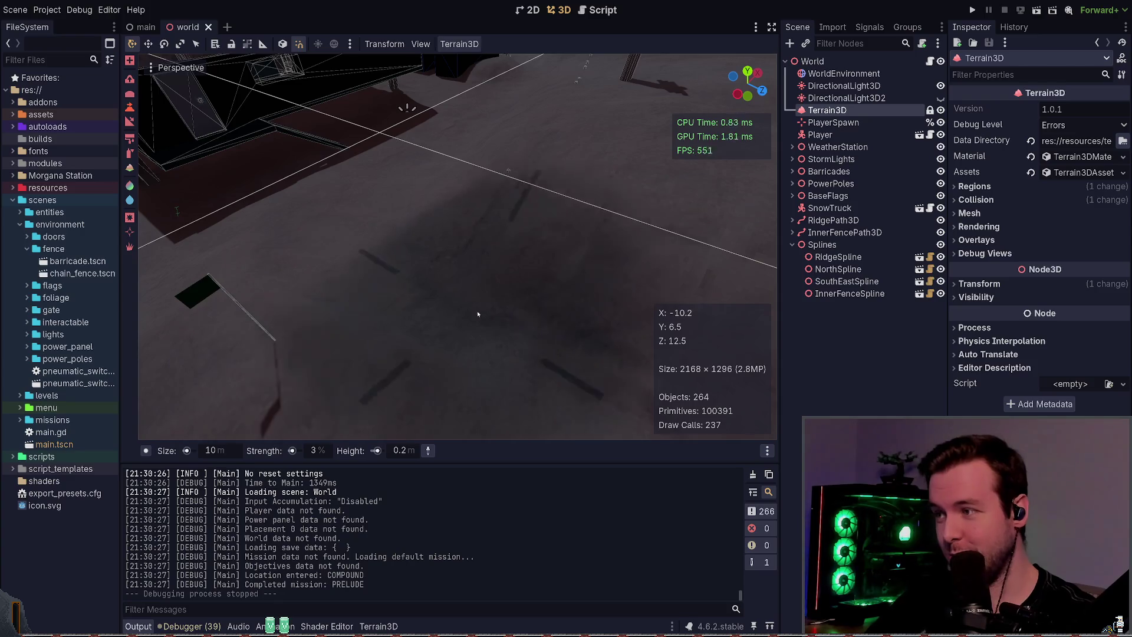
type("1")
key("Return")
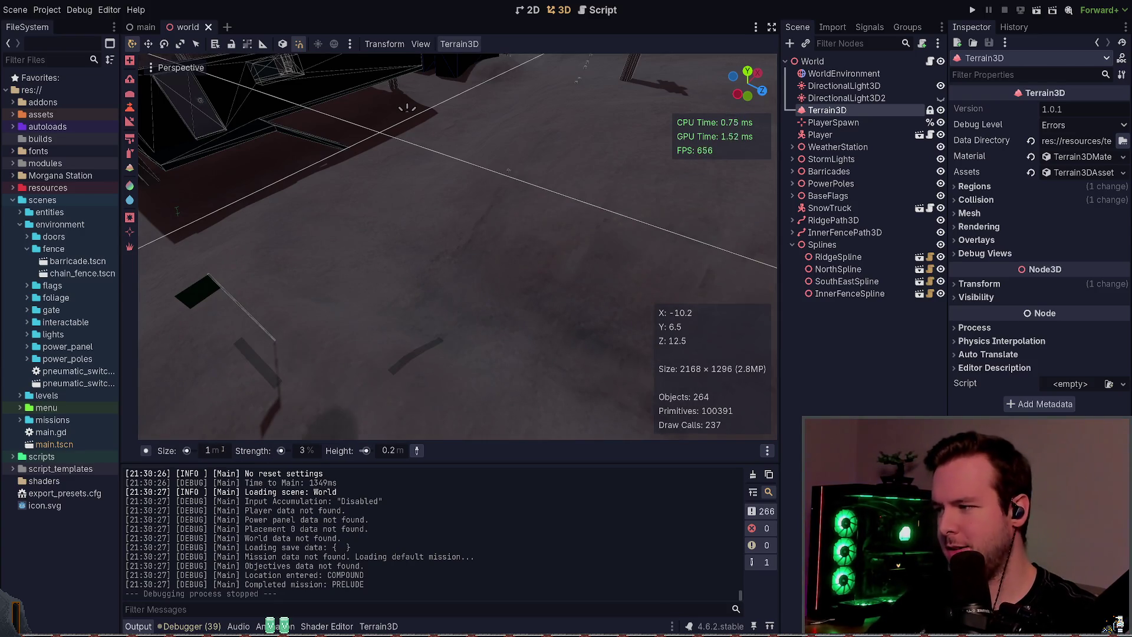
- Paint a few small Add Height strokes near the fence, then undo them all
mouse_move(413, 307)
left_mouse_down()
mouse_move(490, 329)
mouse_move(440, 273)
mouse_move(443, 251)
left_mouse_up()
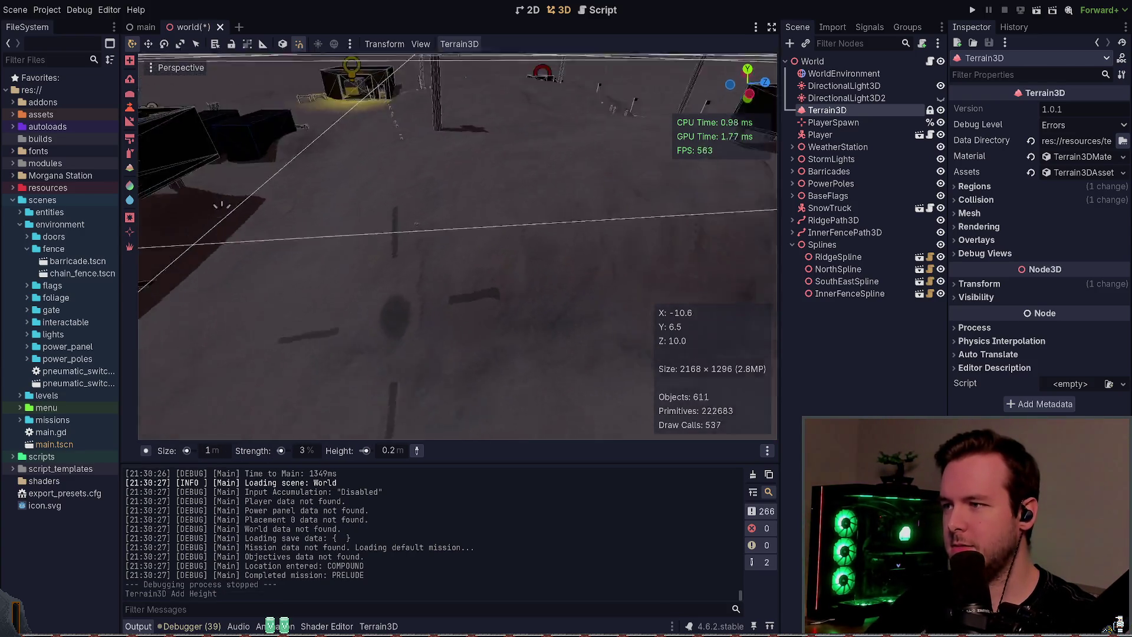
left_click_drag(641, 287, 651, 272)
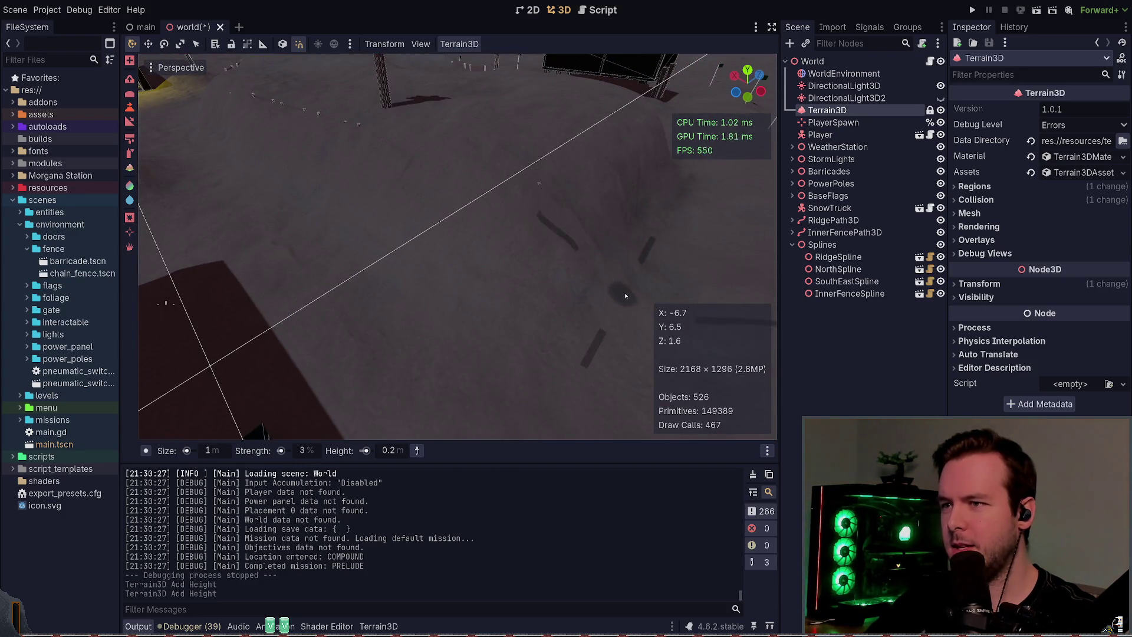
left_click(422, 365)
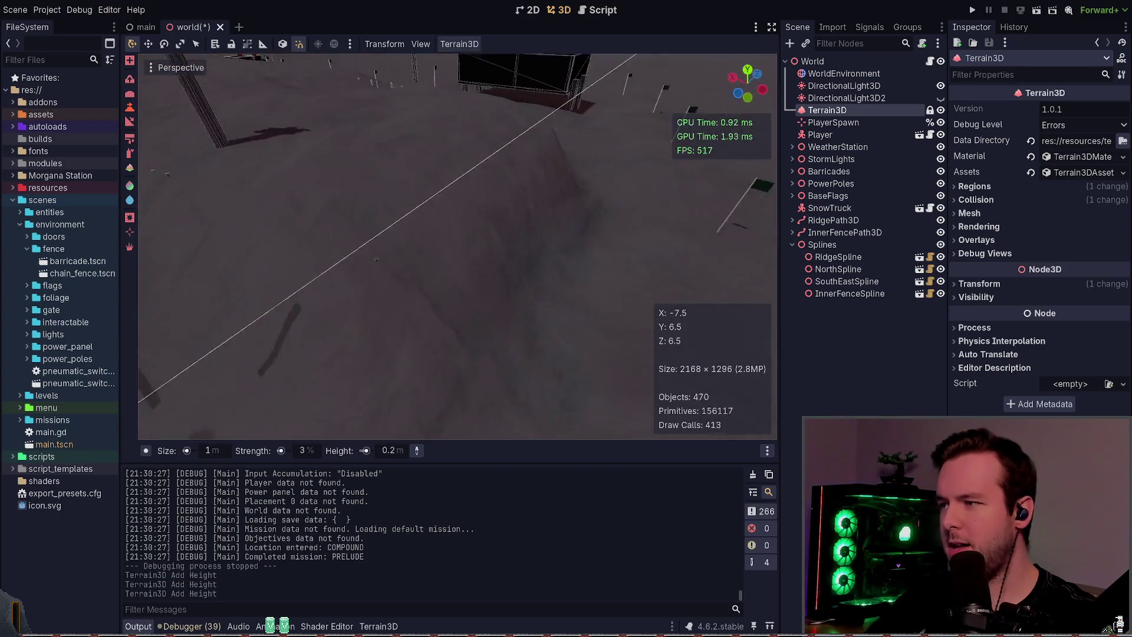
left_click(626, 308)
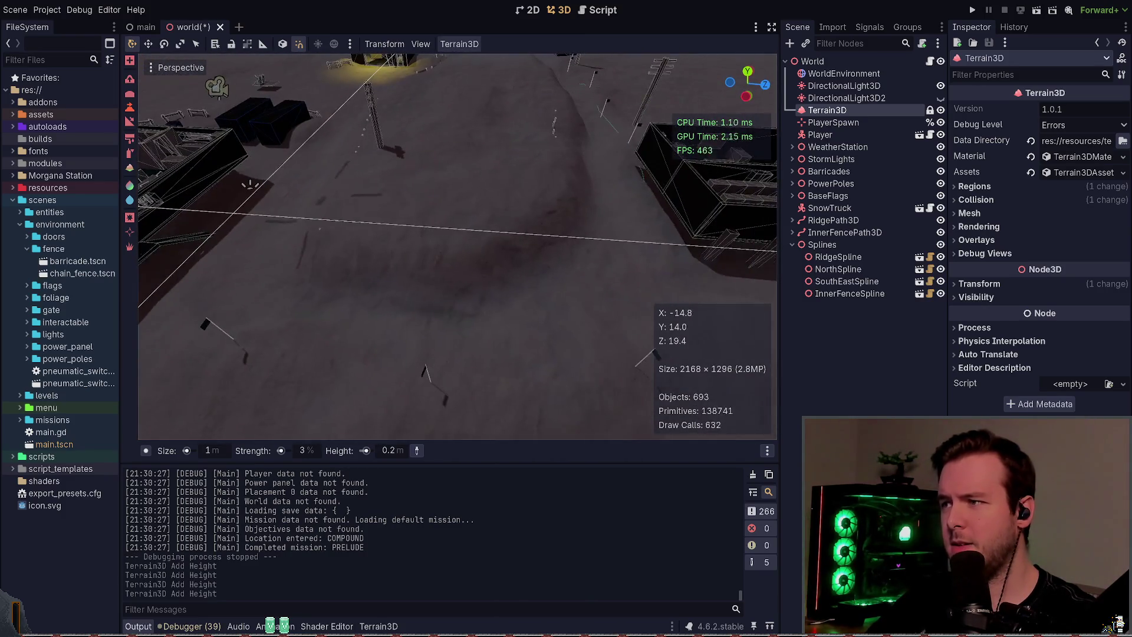
key("ctrl+z")
key("ctrl+z")
key("ctrl+z")
key("ctrl+z")
key("ctrl+z")
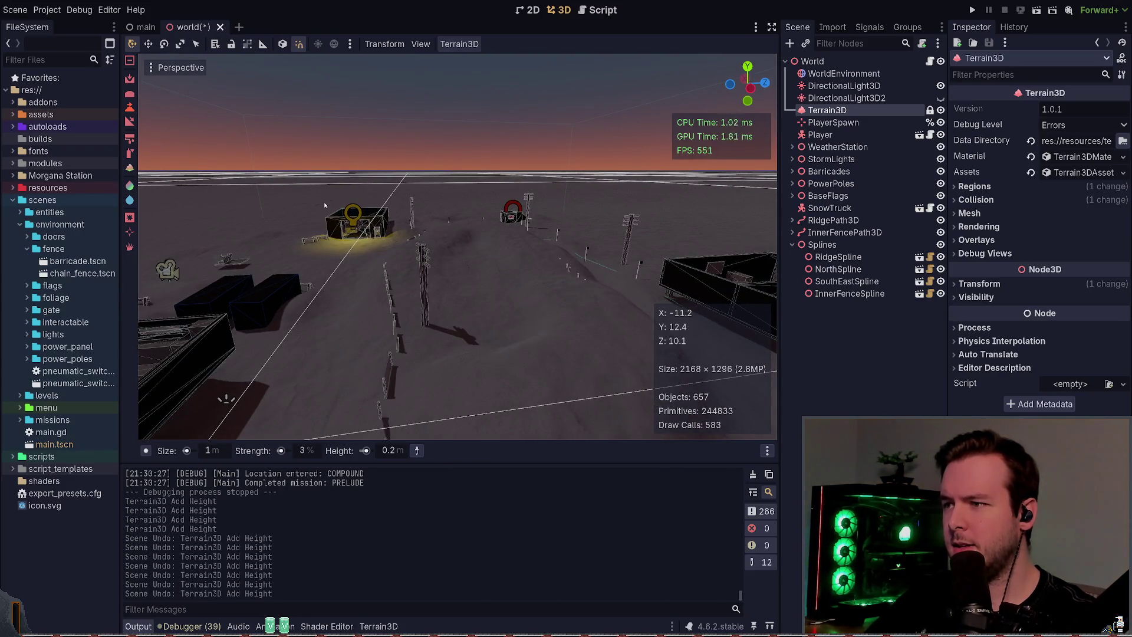
key("ctrl+z")
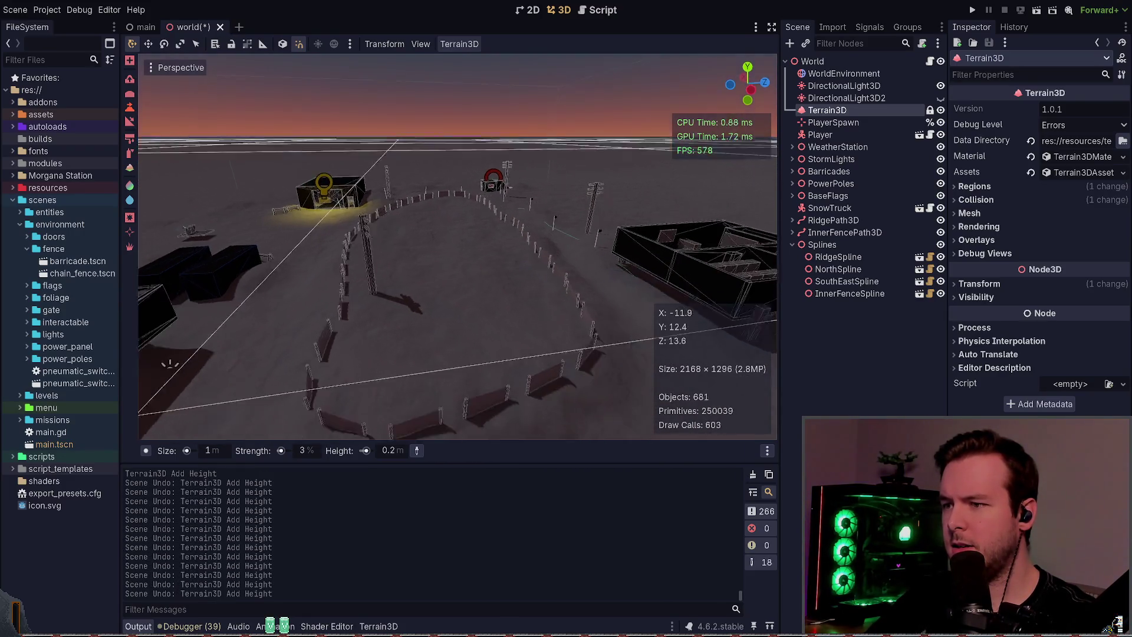
- Raise small patches of ground beside the inner fence posts
left_click_drag(437, 277, 389, 310)
left_click_drag(436, 282, 507, 159)
left_click_drag(555, 431, 589, 416)
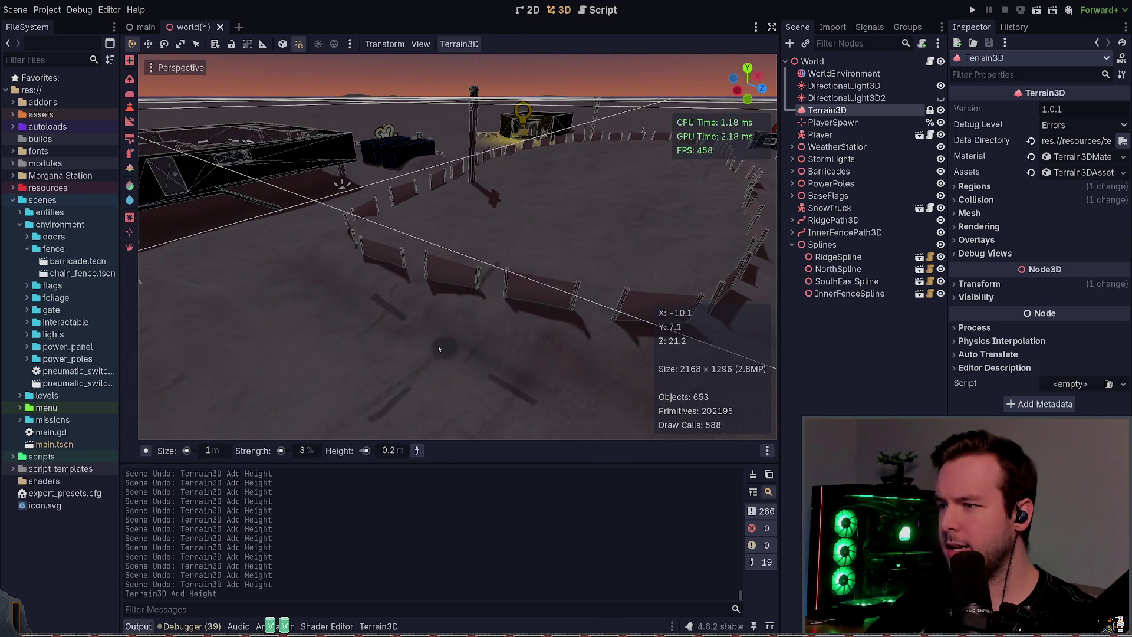
left_click_drag(439, 349, 461, 308)
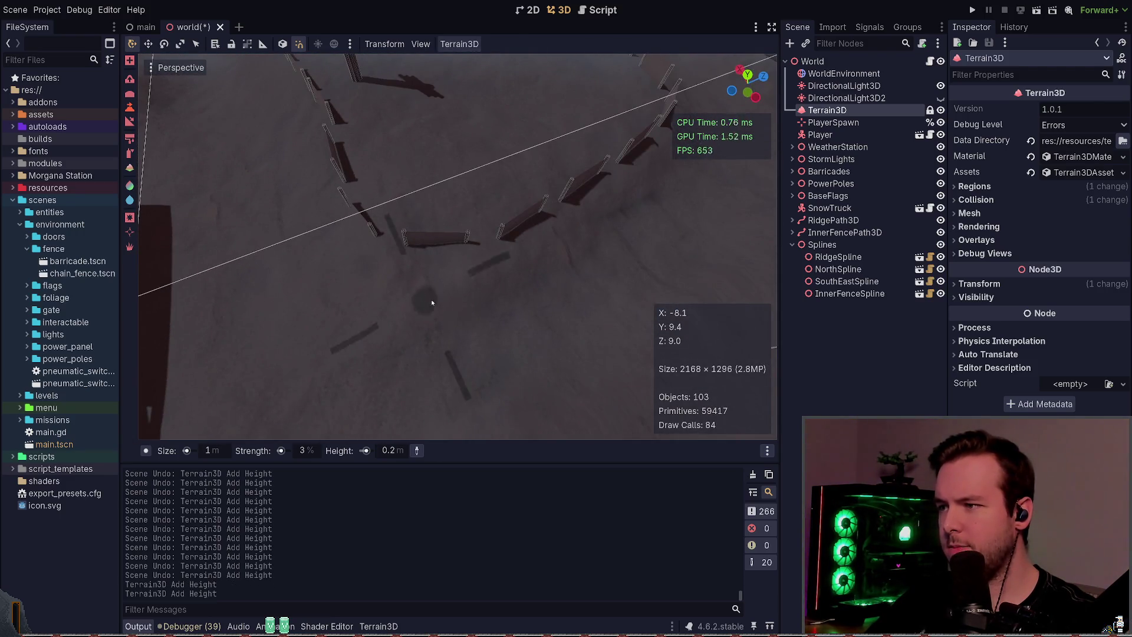
left_click(578, 246)
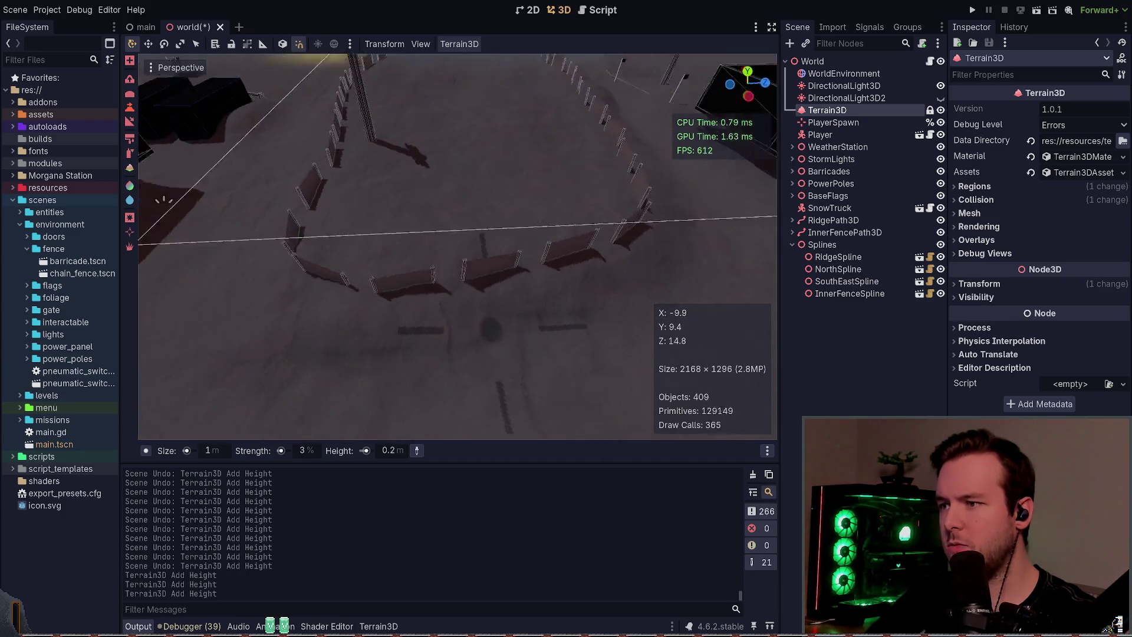
- Inspect the ground around the whole fence ring, save the world scene, and run the game
left_click_drag(353, 389, 281, 435)
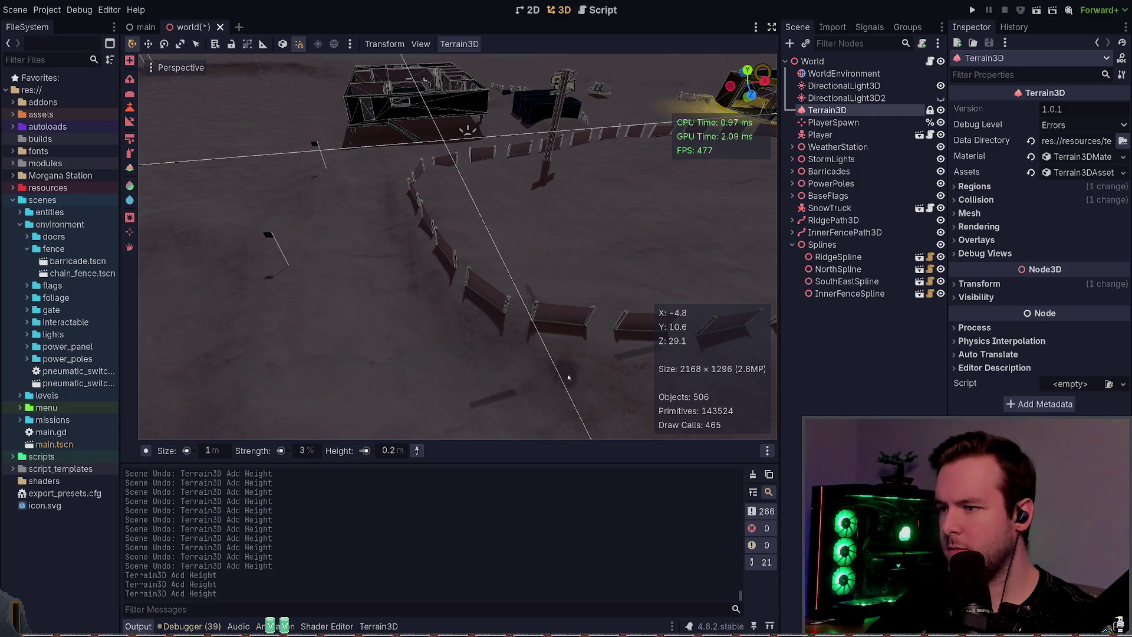
left_click_drag(560, 366, 415, 257)
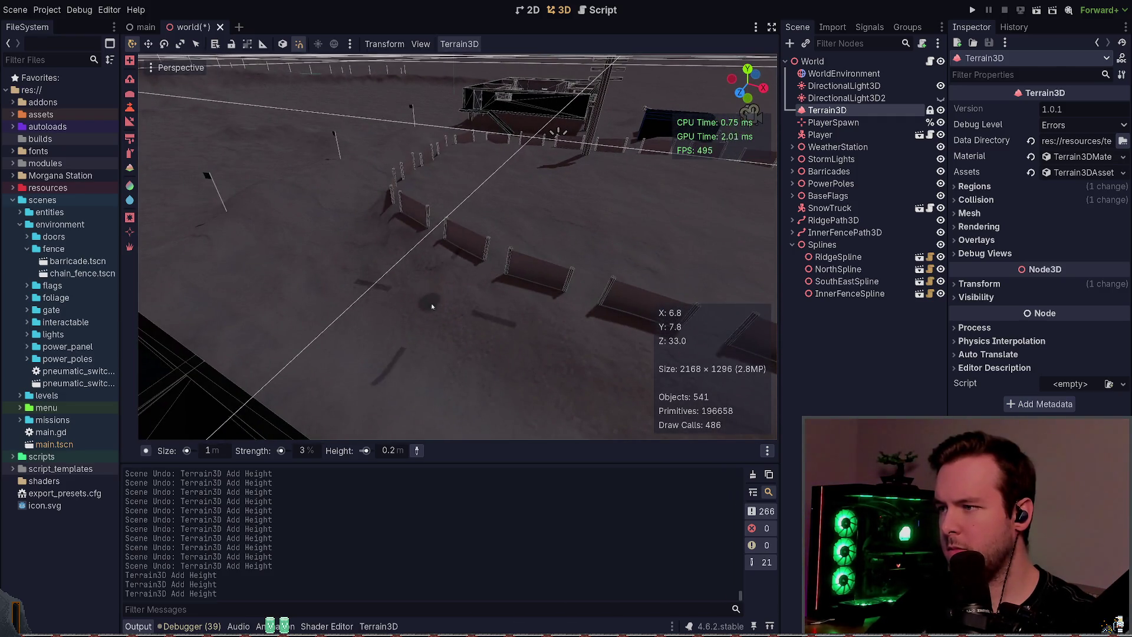
left_click_drag(530, 371, 314, 239)
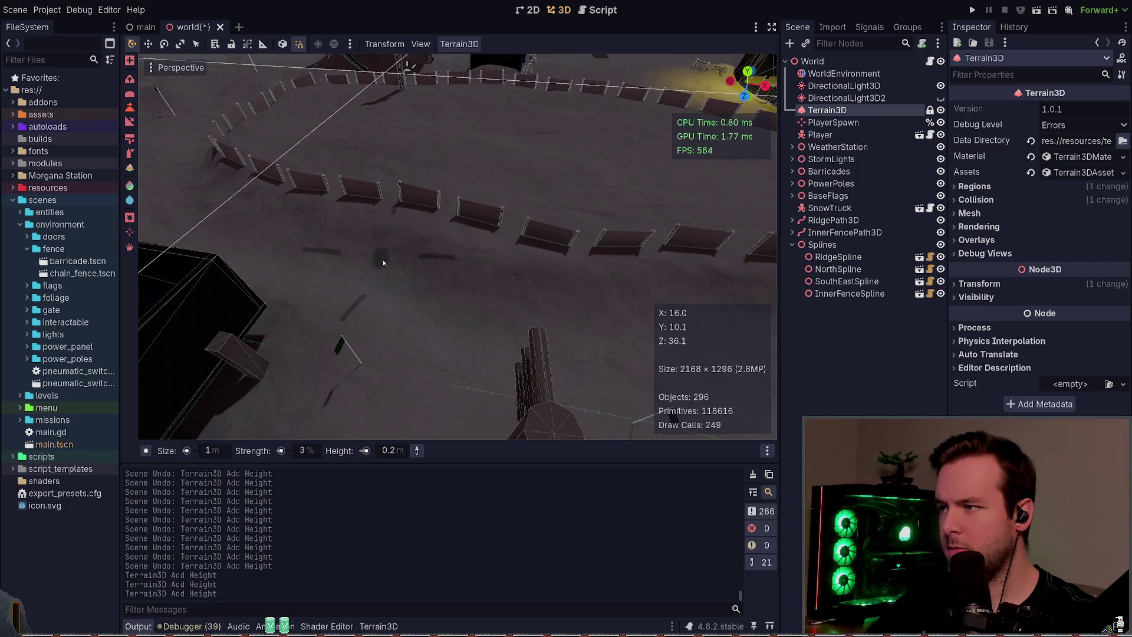
left_click_drag(480, 291, 320, 233)
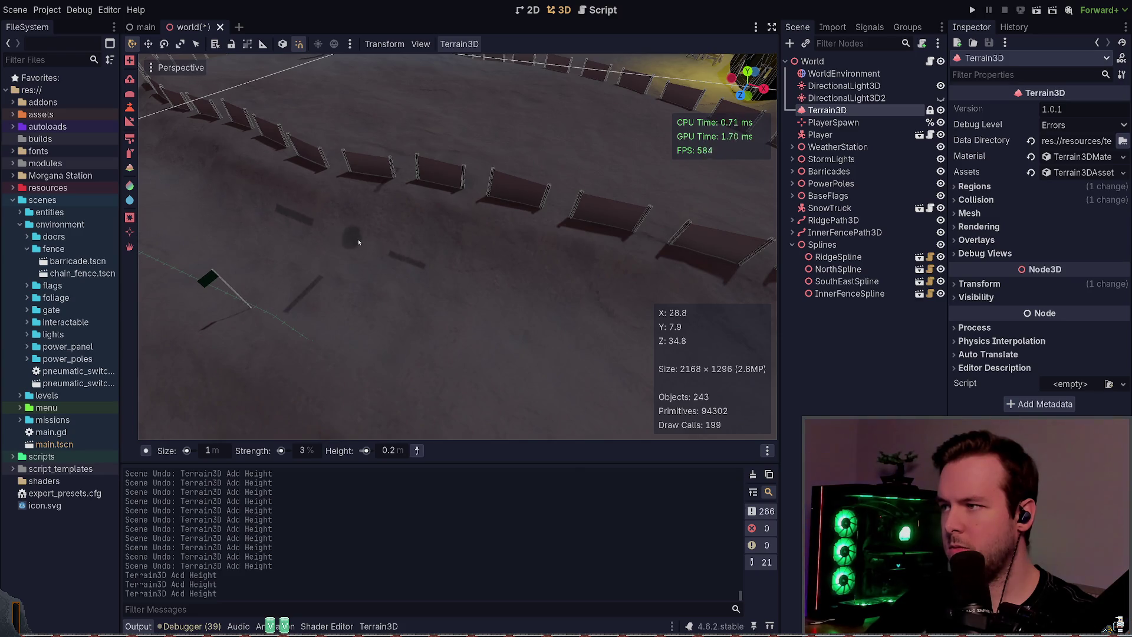
left_click_drag(629, 315, 351, 290)
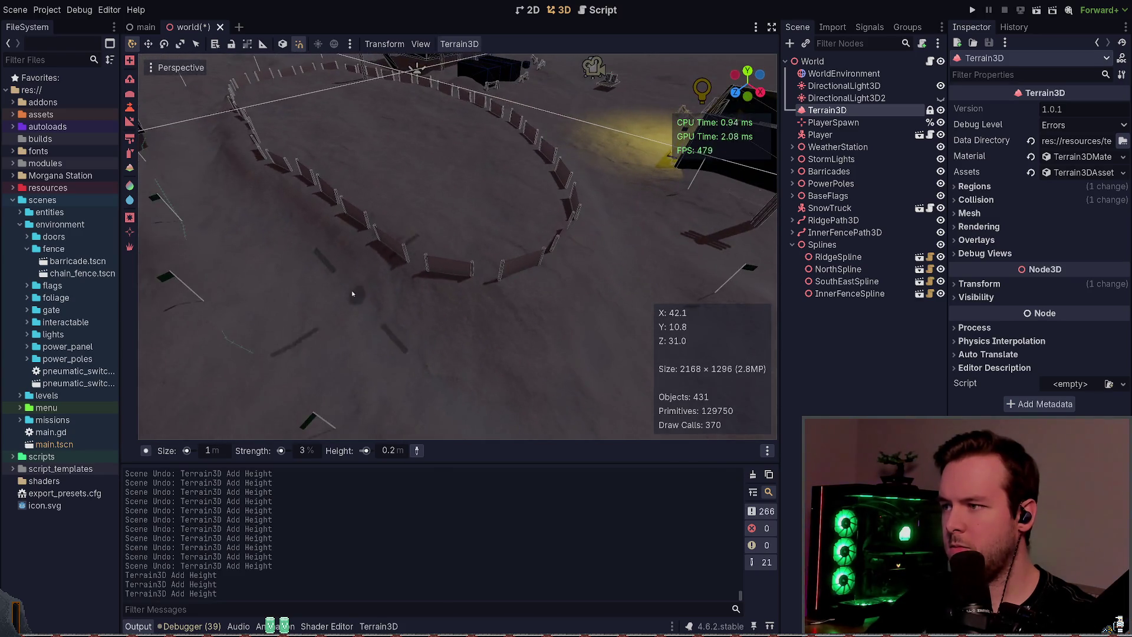
left_click_drag(615, 233, 388, 324)
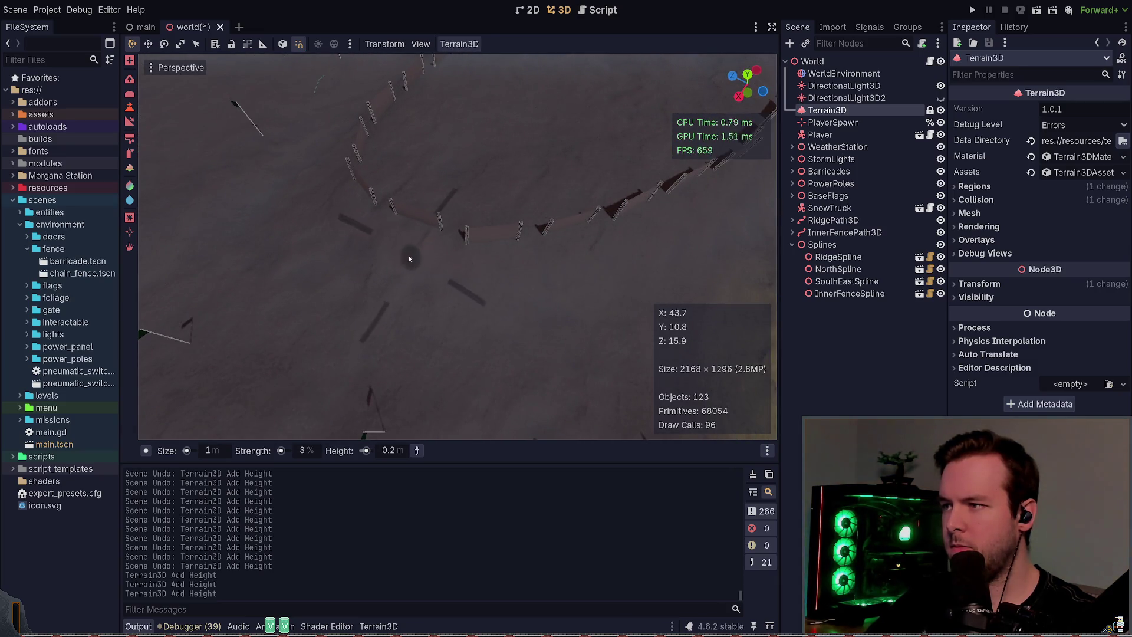
left_click_drag(457, 231, 532, 328)
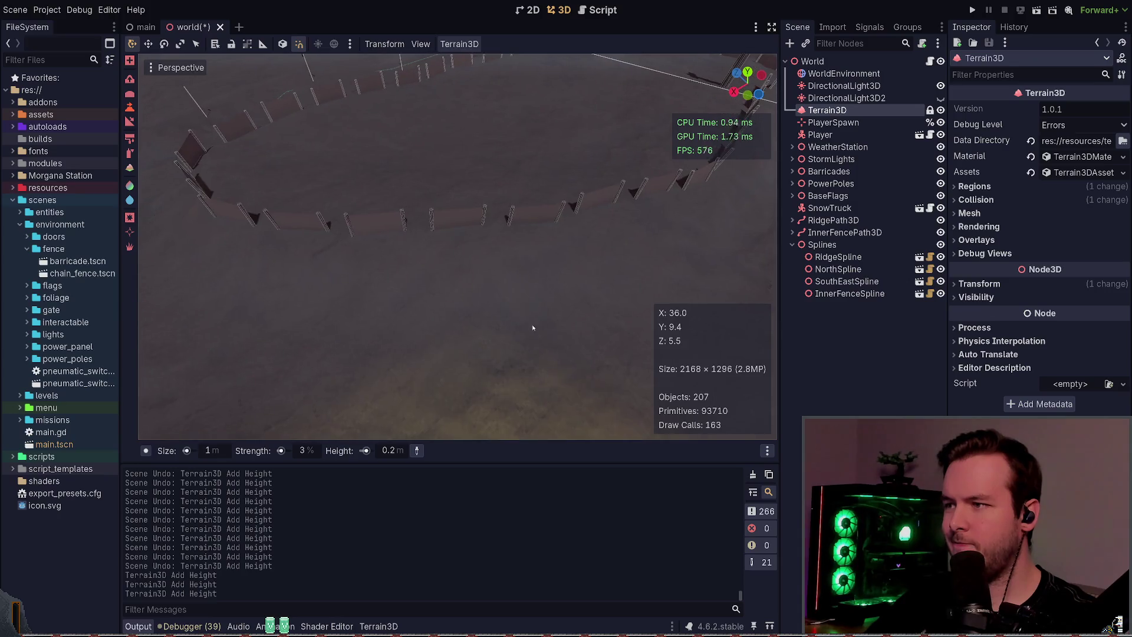
left_click_drag(394, 282, 394, 304)
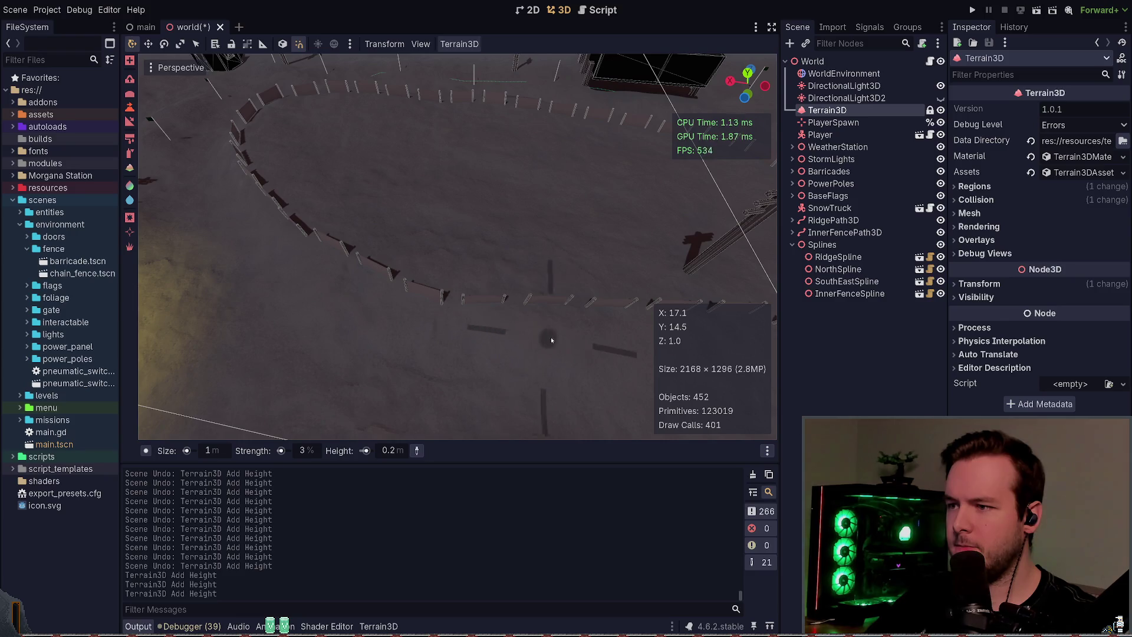
left_click_drag(536, 333, 599, 353)
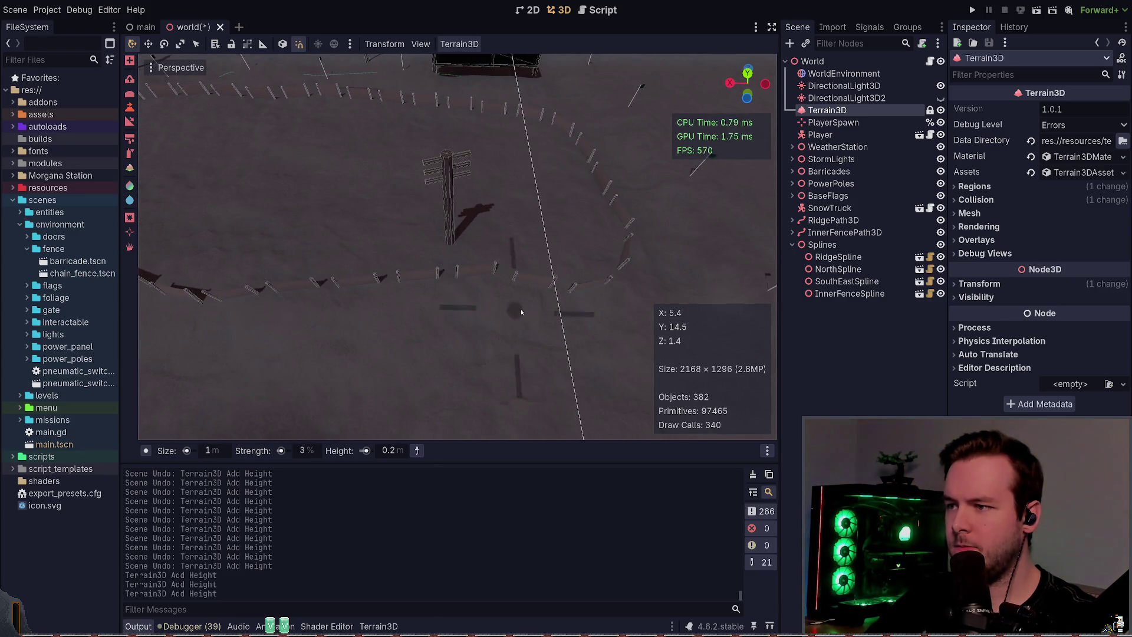
left_click_drag(668, 277, 578, 314)
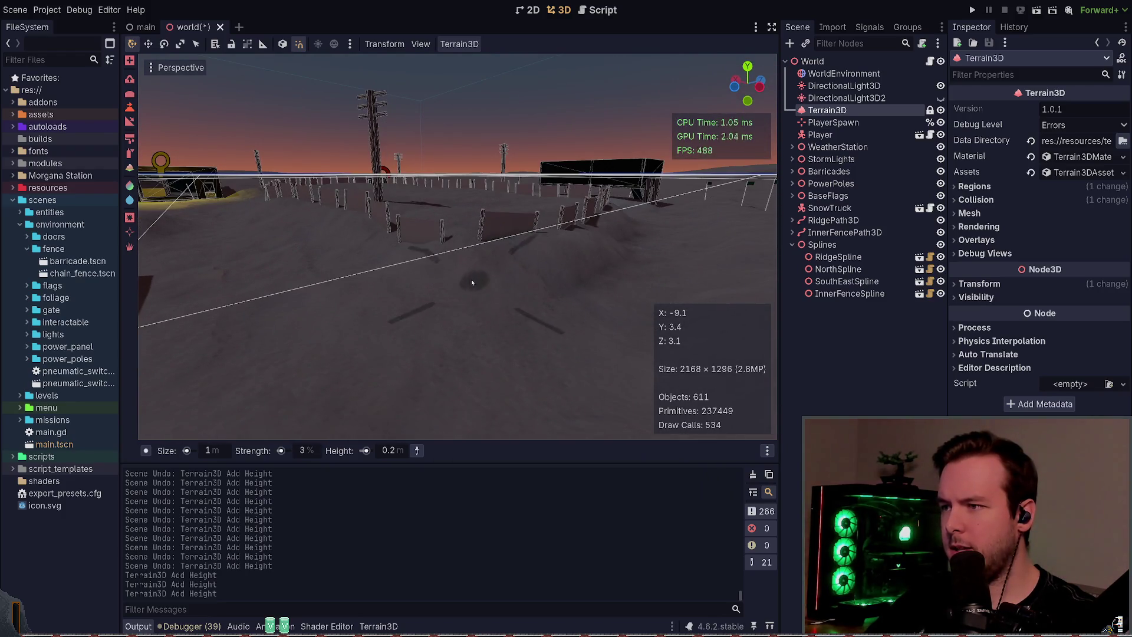
key("ctrl+s")
left_click(973, 11)
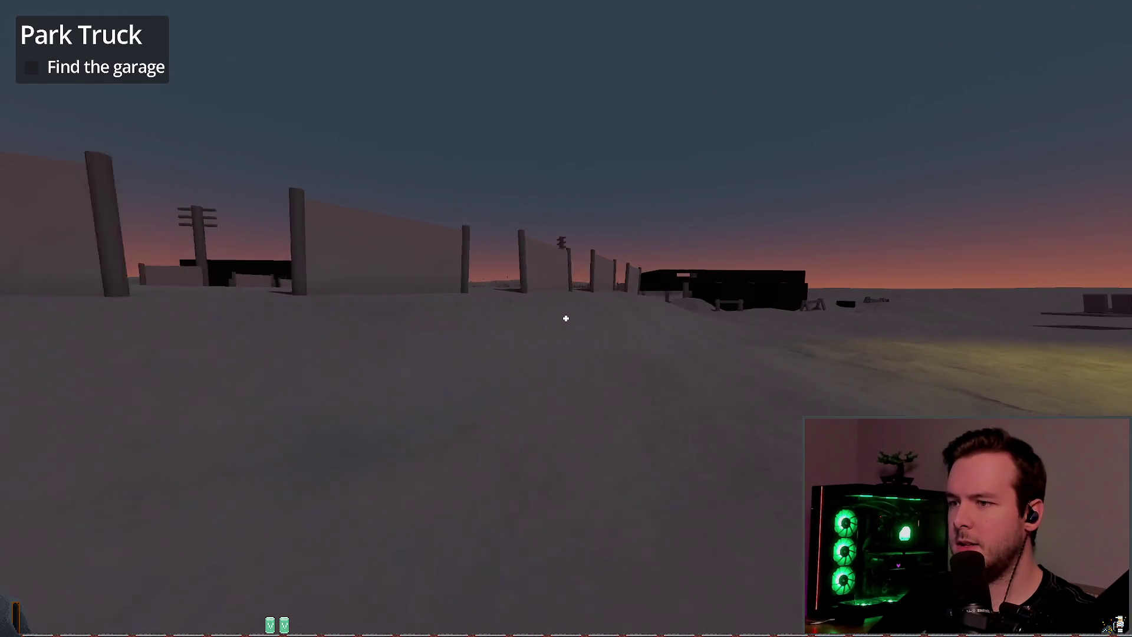
- End the fence walk-through by quitting from the game's pause menu
key("Escape")
left_click(66, 411)
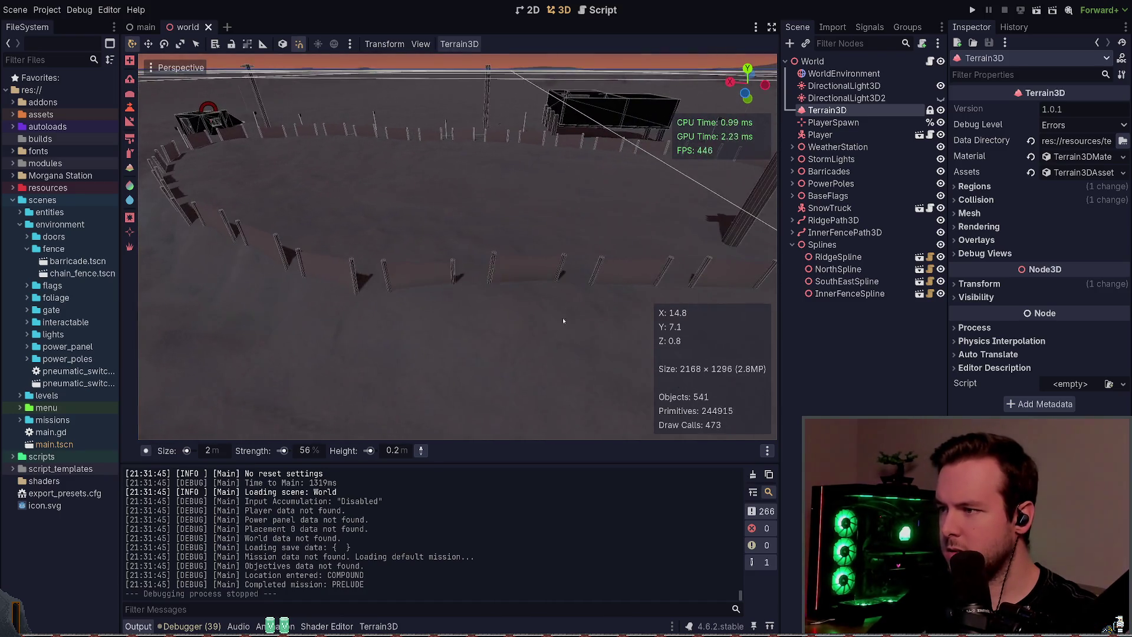
- Toggle the last Add Height stroke with undo/redo, keep it applied, and save the scene
key("ctrl+z")
key("ctrl+z")
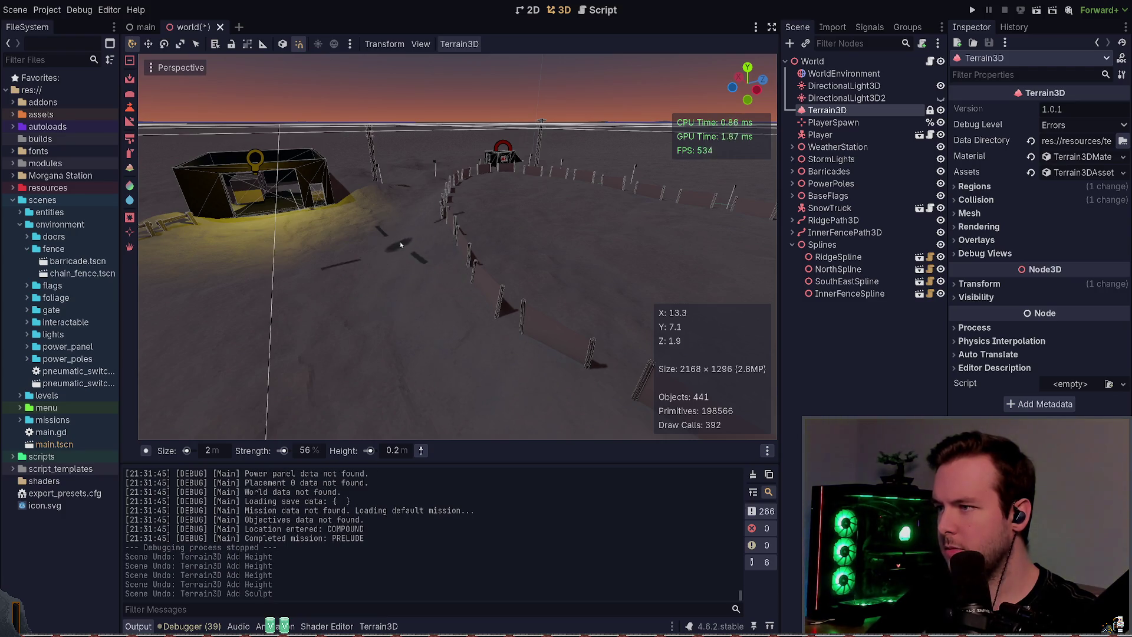
key("ctrl+shift+z")
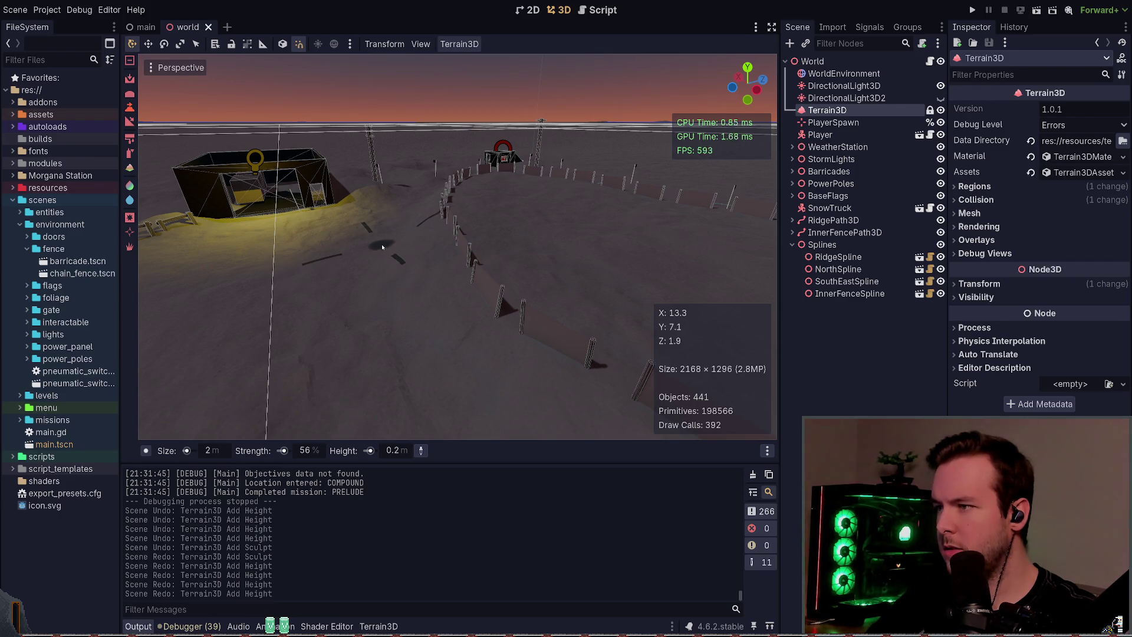
key("ctrl+z")
key("ctrl+z")
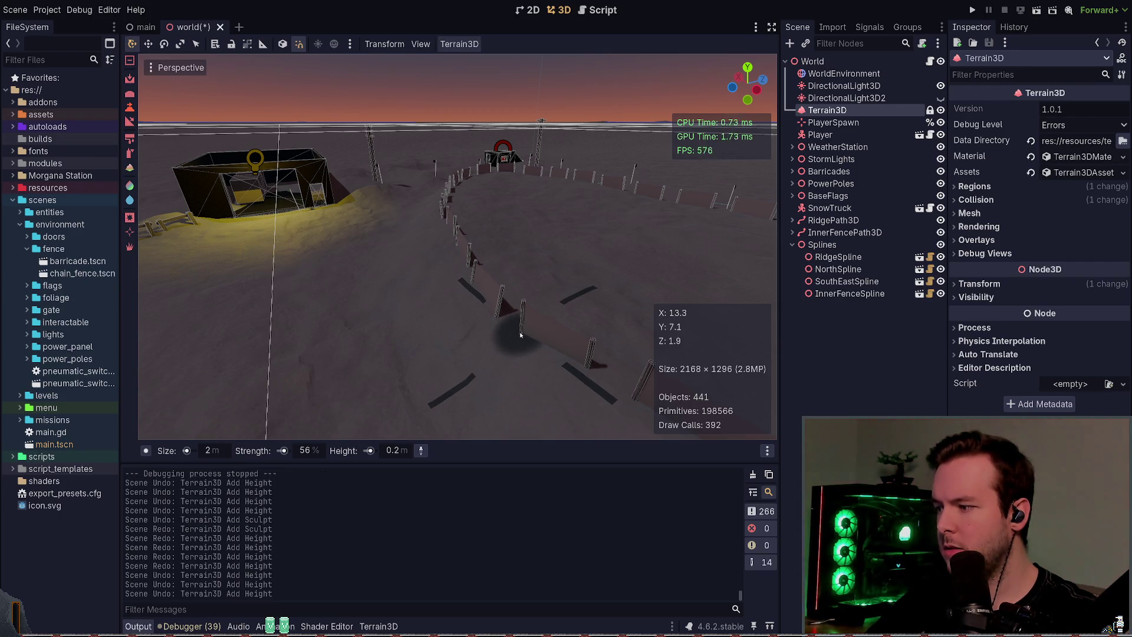
key("ctrl+shift+z")
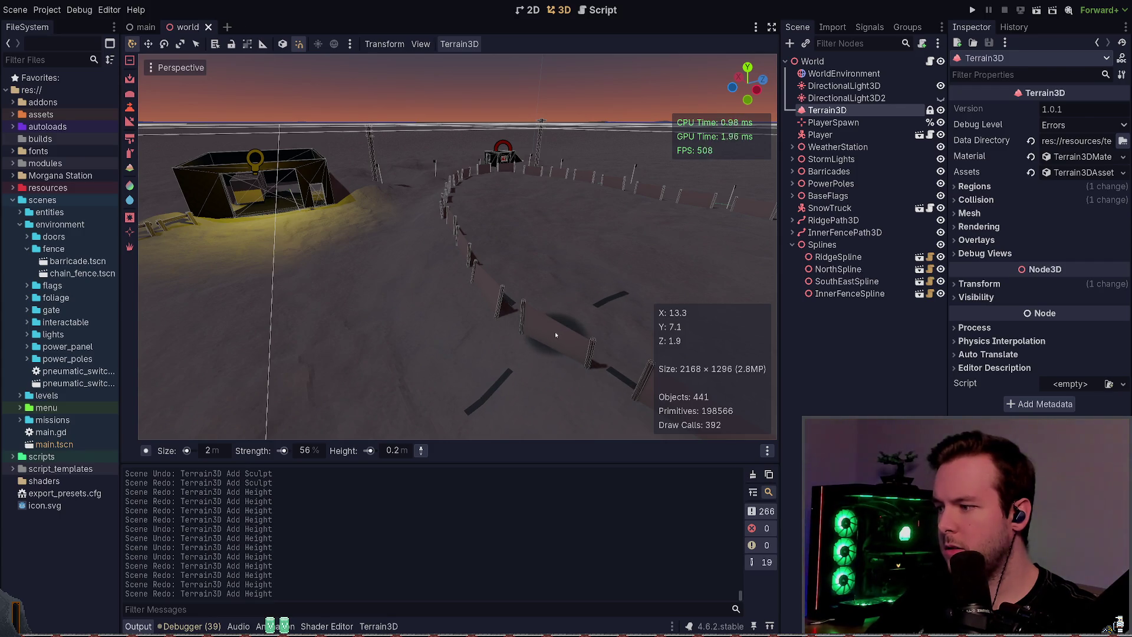
key("ctrl+s")
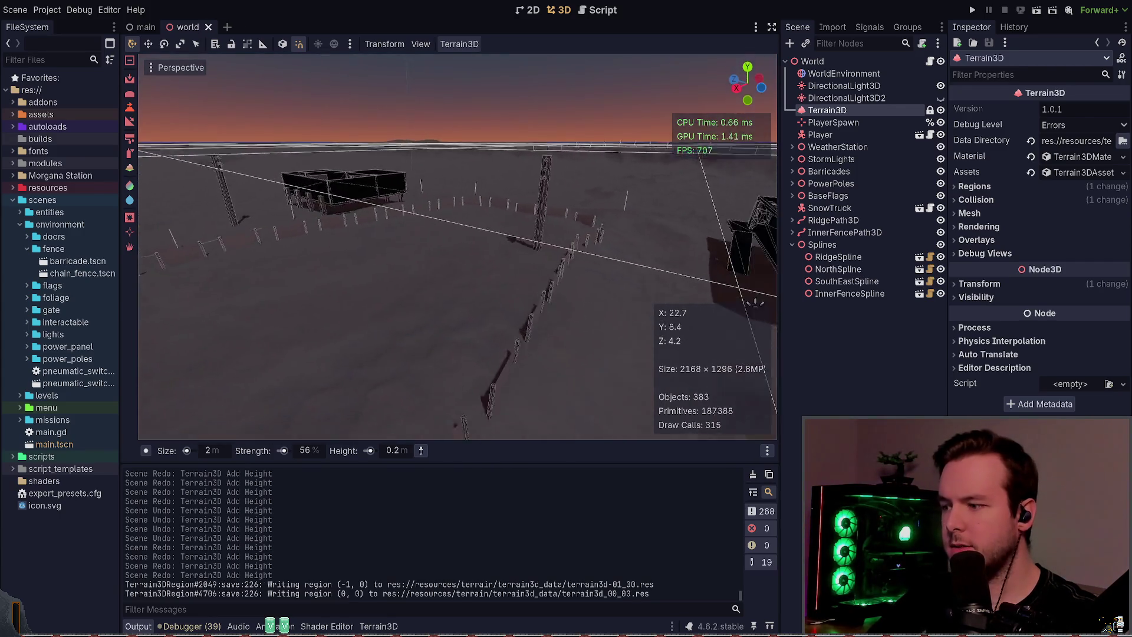
key("w")
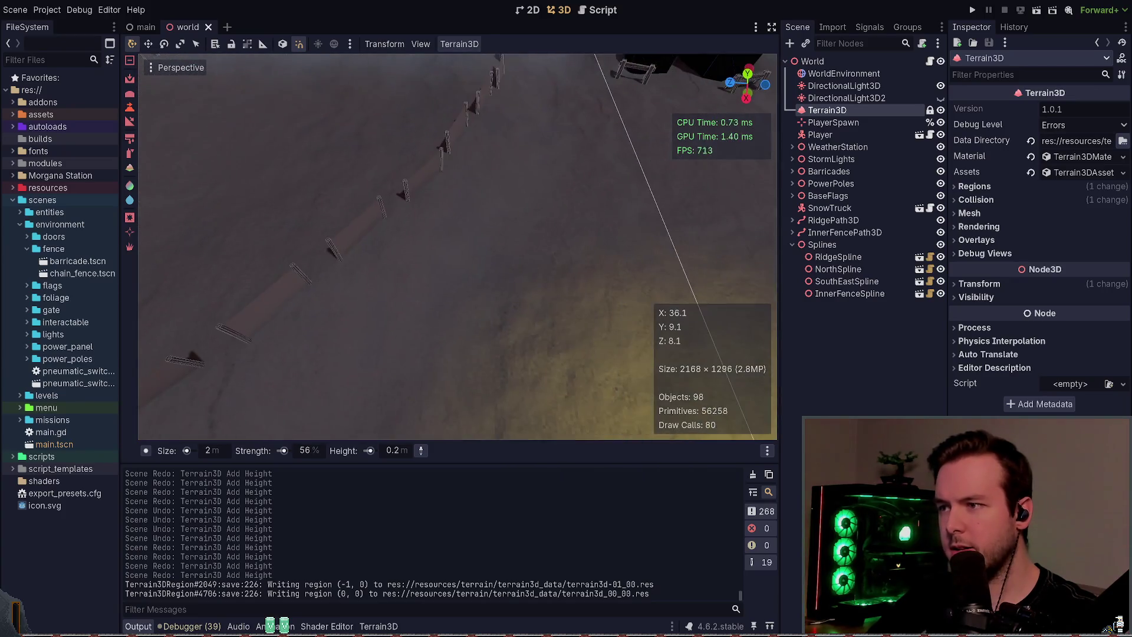
- Raise the ground beside the fence, then undo that stroke
left_click(453, 263)
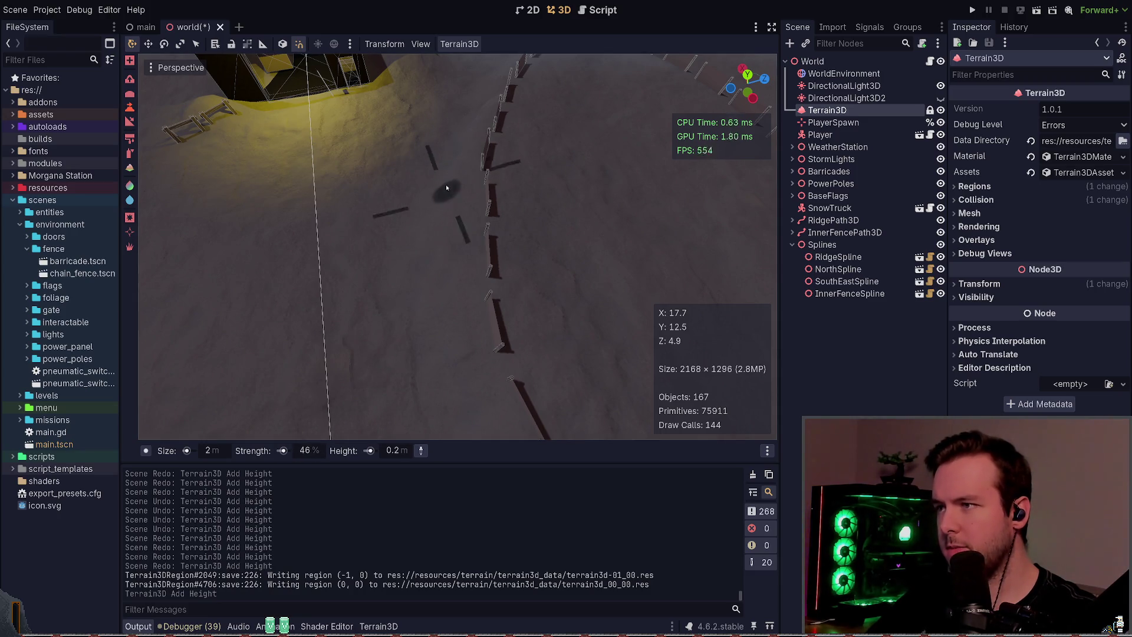
scroll(463, 385, "down", 5)
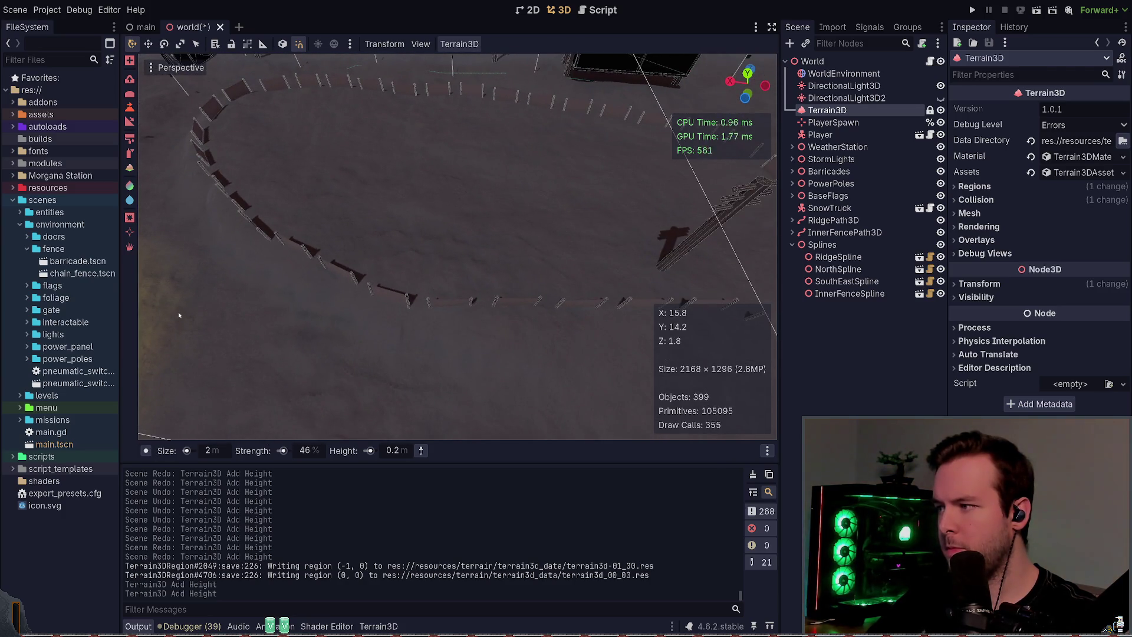
left_click_drag(550, 363, 377, 369)
mouse_move(579, 390)
left_mouse_down()
mouse_move(530, 324)
mouse_move(425, 350)
left_mouse_up()
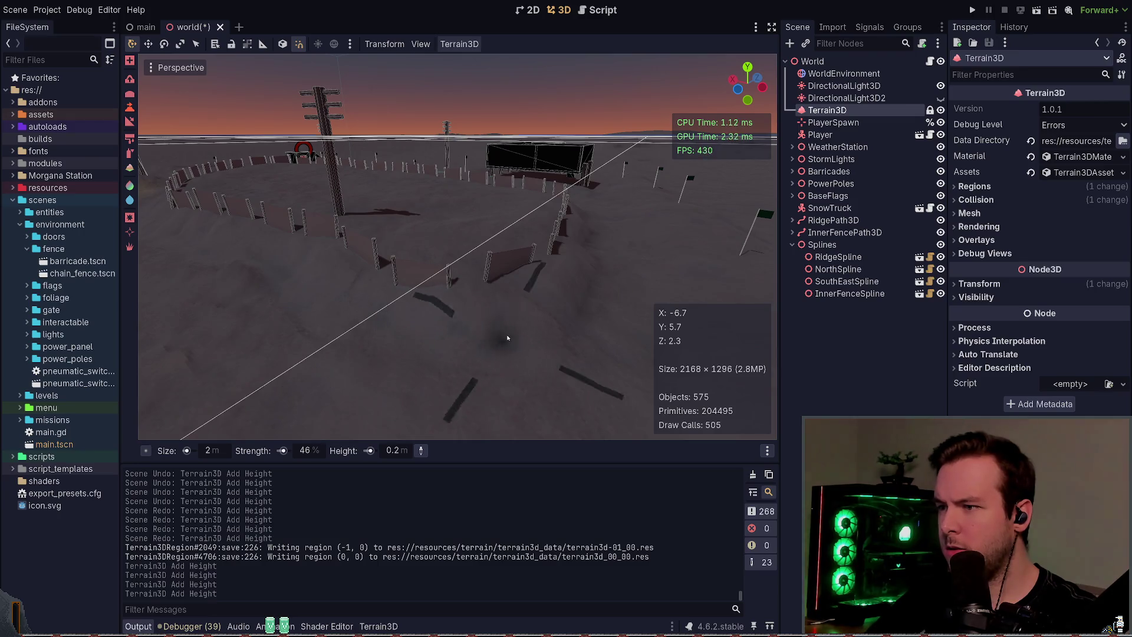
key("ctrl+z")
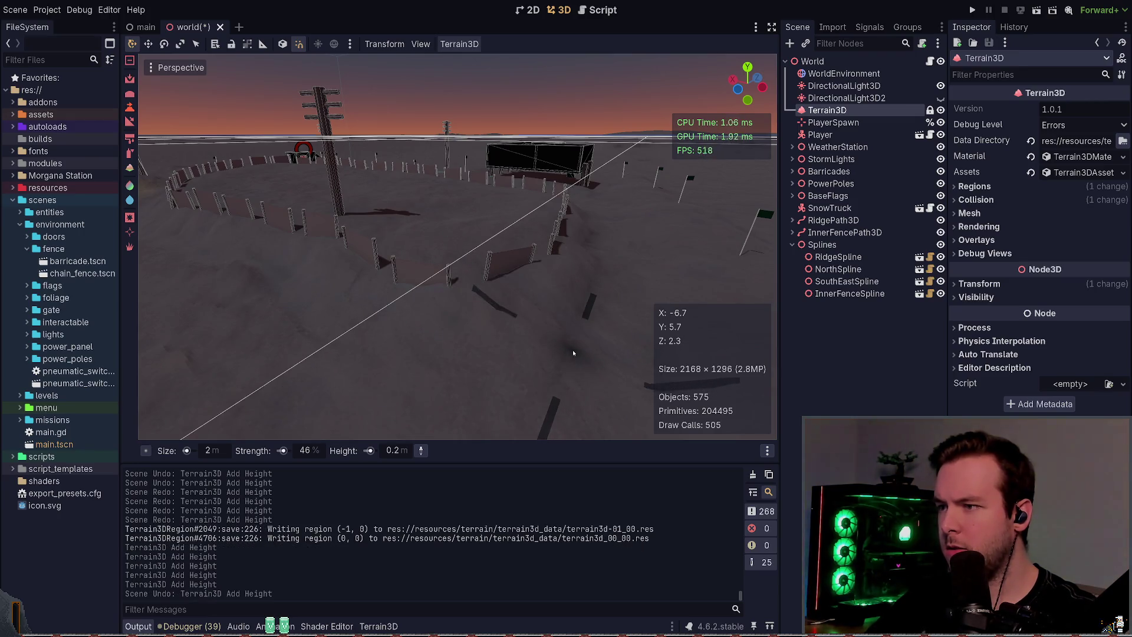
- Build up snow along the fence posts and panels with repeated Add Height strokes
left_click(459, 334)
mouse_move(443, 336)
left_mouse_down()
mouse_move(702, 298)
mouse_move(274, 260)
left_mouse_up()
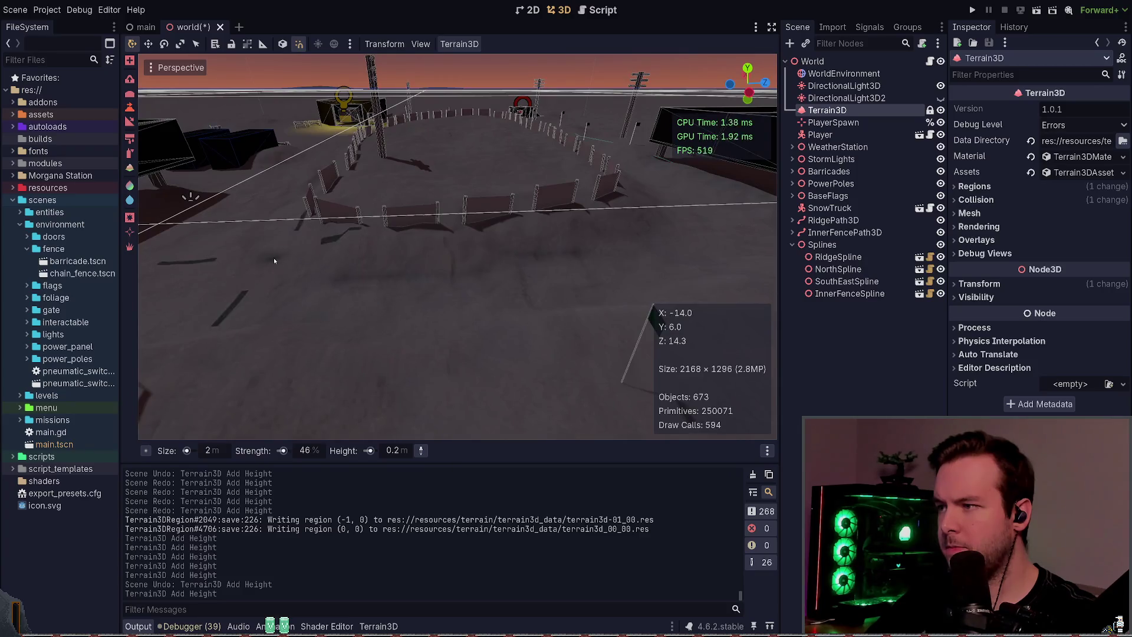
left_click_drag(514, 282, 143, 233)
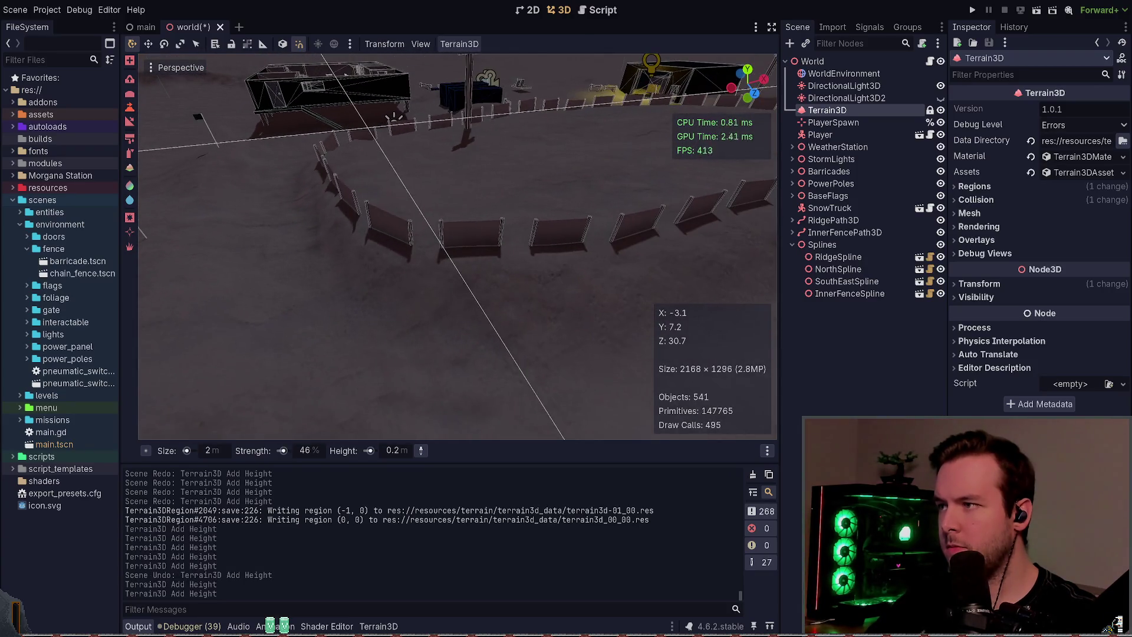
left_click_drag(604, 350, 262, 242)
left_click(555, 250)
left_click_drag(555, 250, 364, 327)
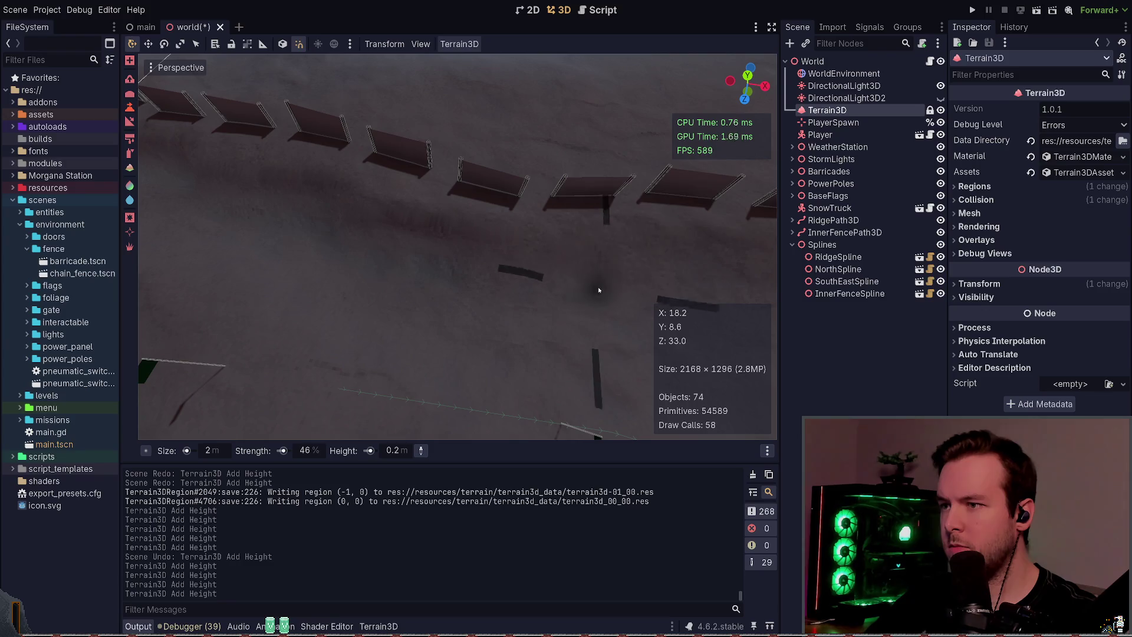
mouse_move(598, 289)
left_mouse_down()
mouse_move(691, 286)
mouse_move(336, 282)
left_mouse_up()
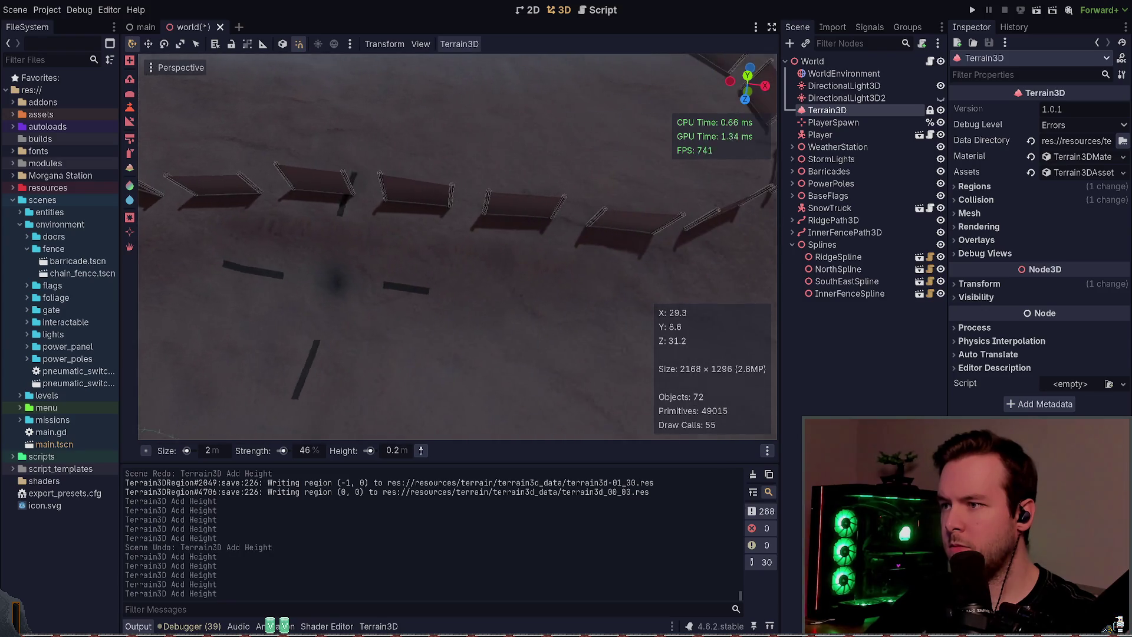
left_click(480, 275)
mouse_move(628, 317)
left_mouse_down()
mouse_move(401, 334)
mouse_move(613, 289)
mouse_move(424, 300)
mouse_move(421, 322)
left_mouse_up()
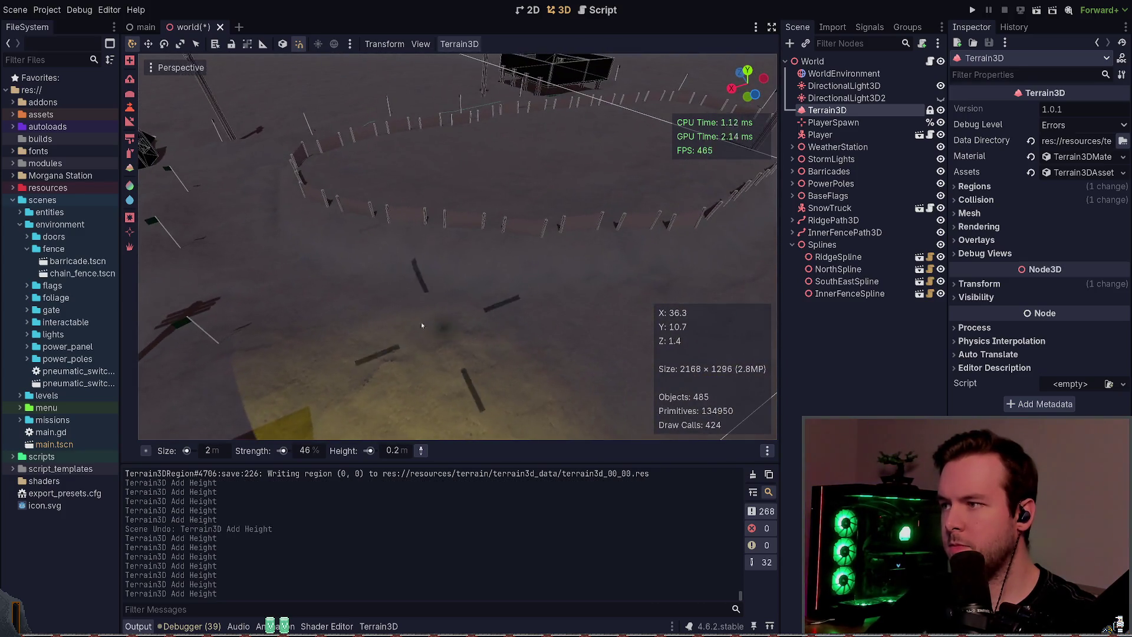
mouse_move(342, 266)
left_mouse_down()
mouse_move(443, 283)
mouse_move(421, 271)
mouse_move(428, 224)
mouse_move(387, 306)
mouse_move(445, 299)
mouse_move(457, 400)
left_mouse_up()
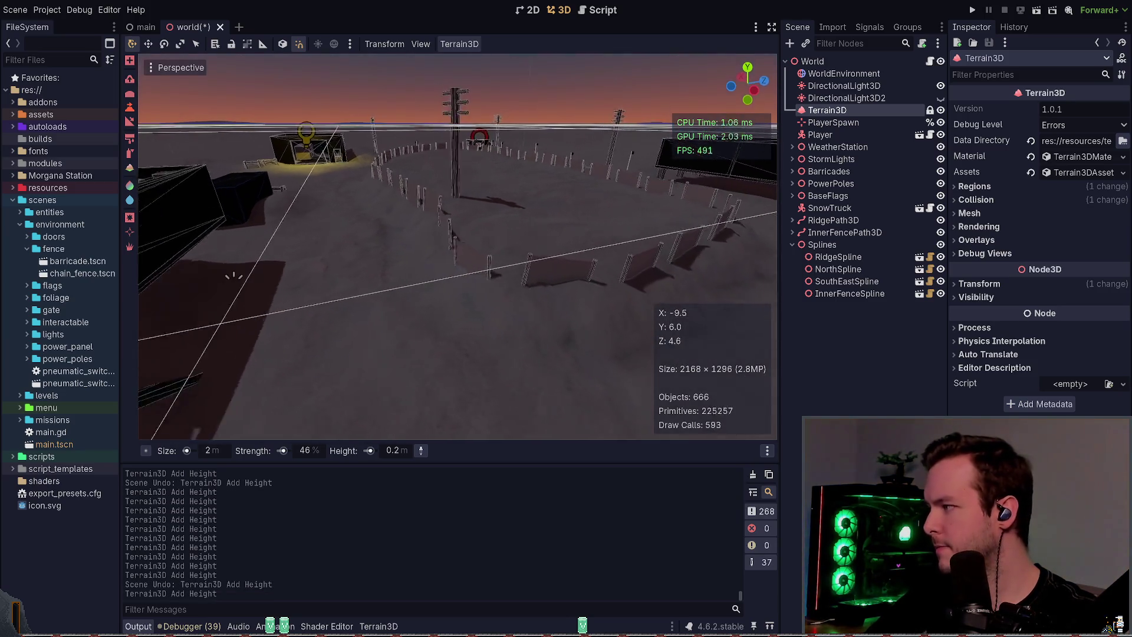
- Save the world scene with the sculpted terrain and launch the game
key("ctrl+s")
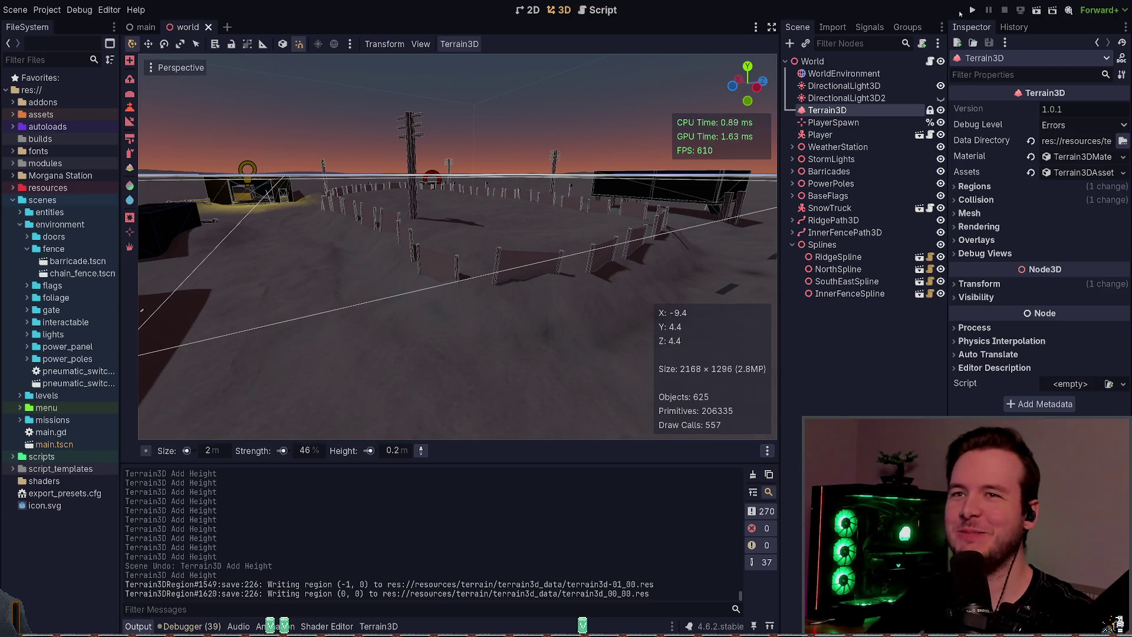
left_click(972, 10)
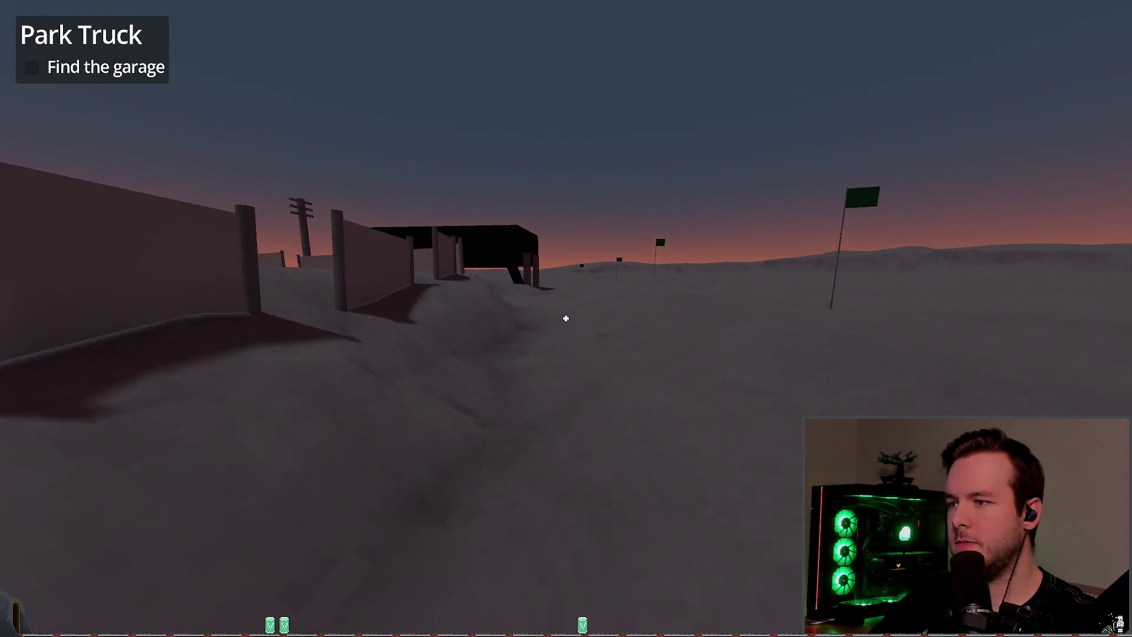
- Walk past the black garage and through the snow trench along the fence walls
key("w")
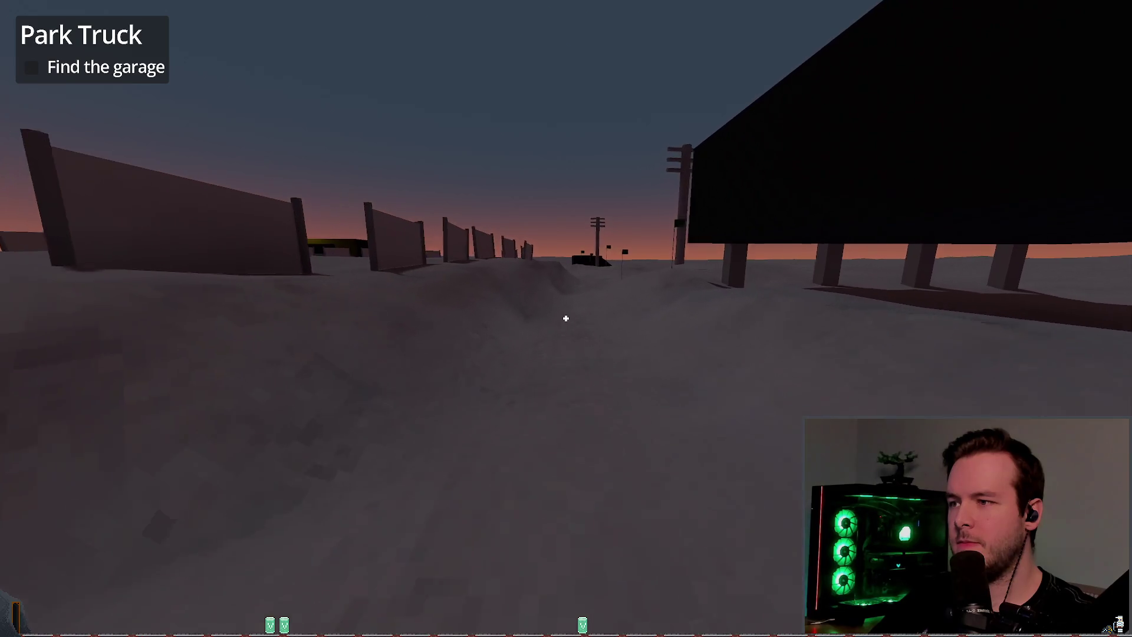
key("w")
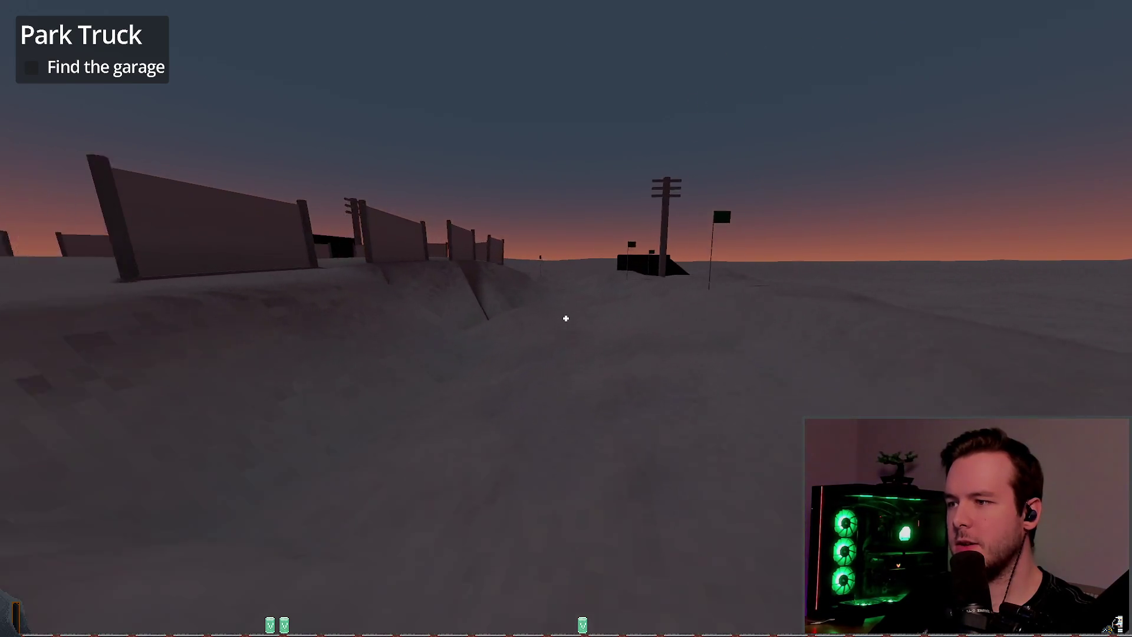
key("w")
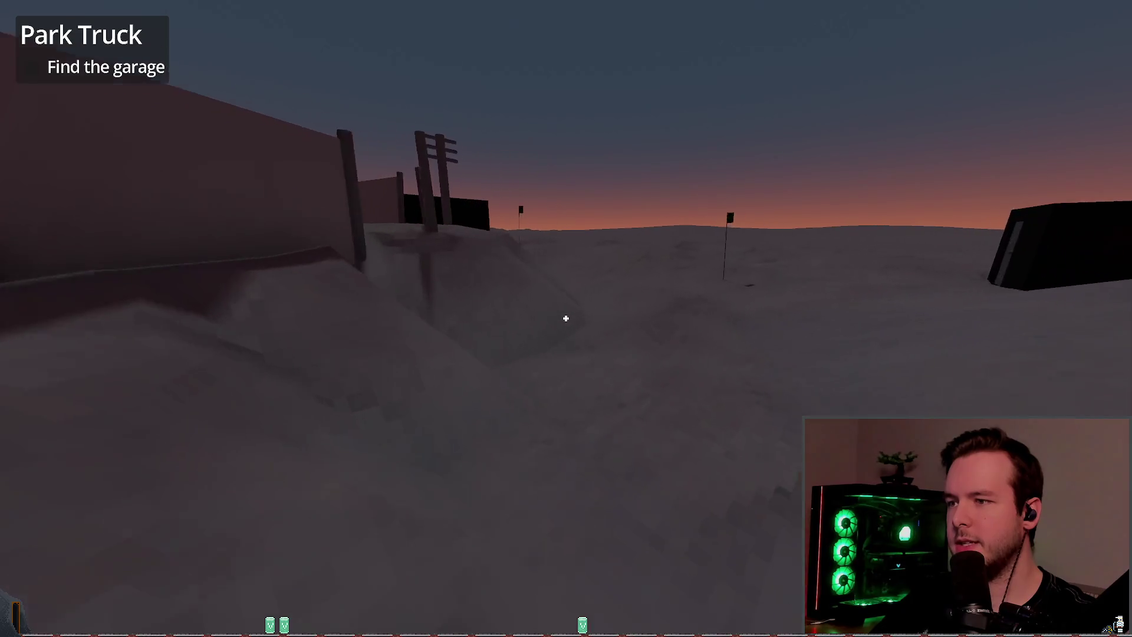
key("w")
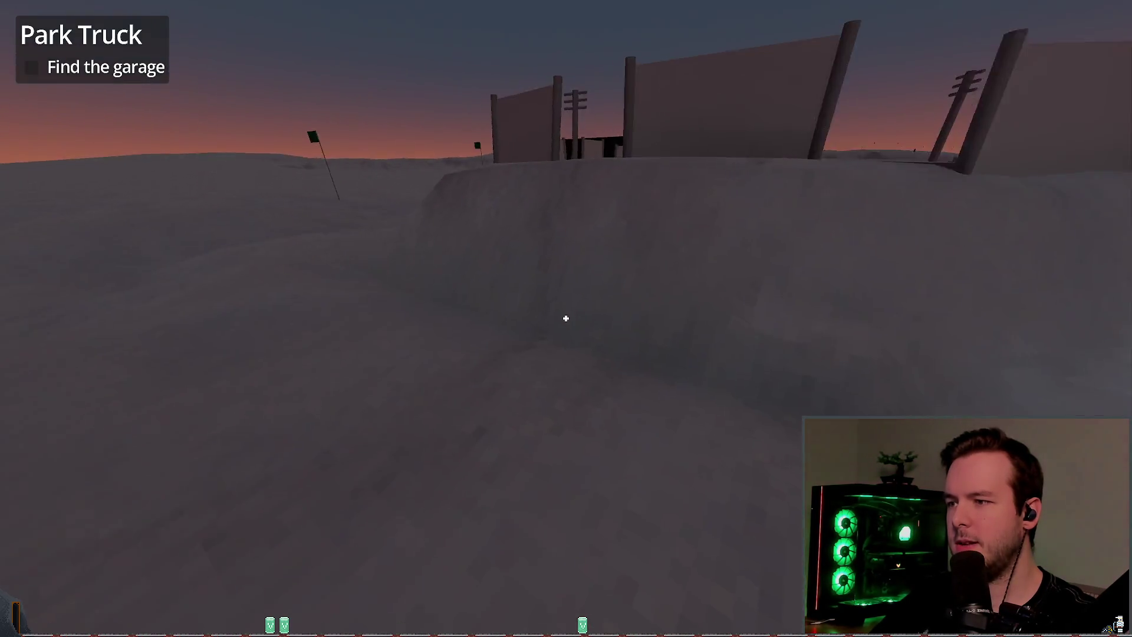
key("w")
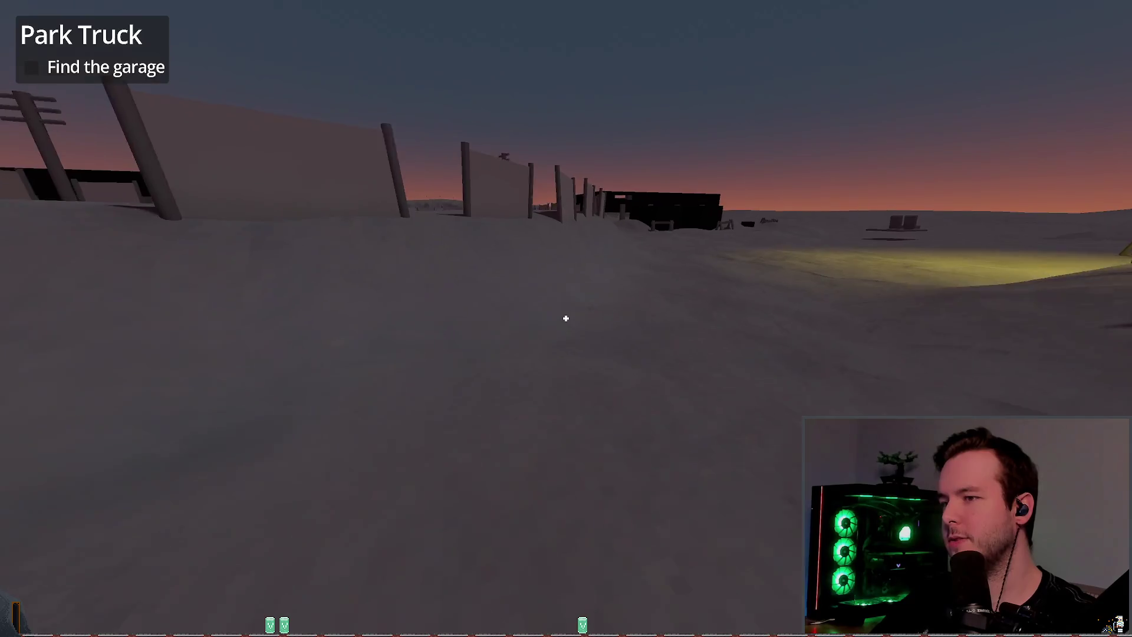
key("w")
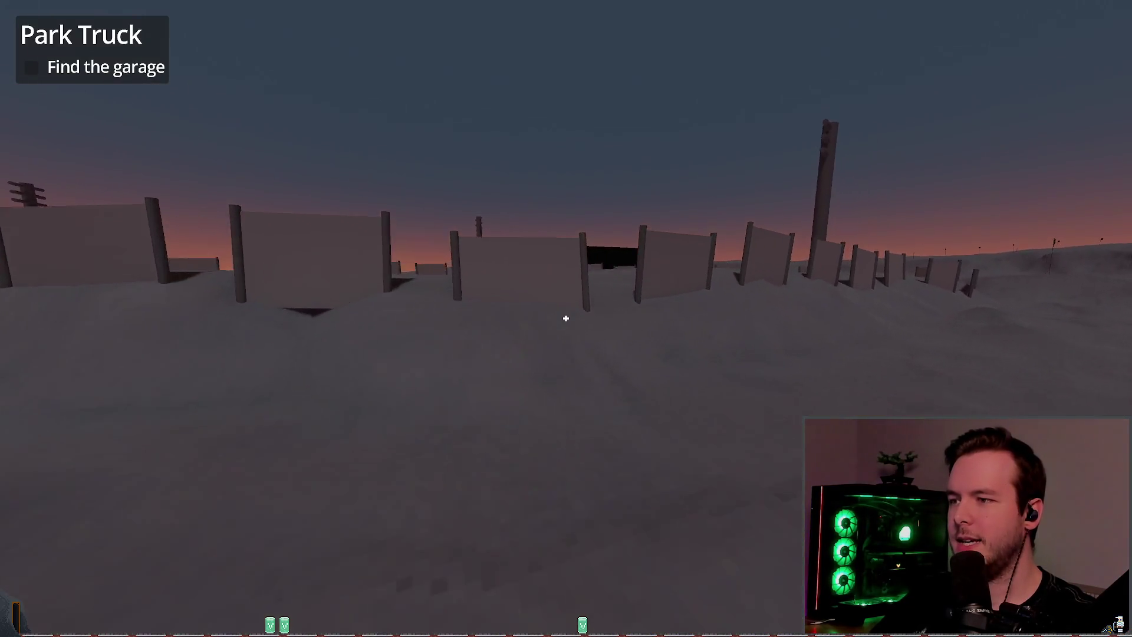
key("w")
key("f")
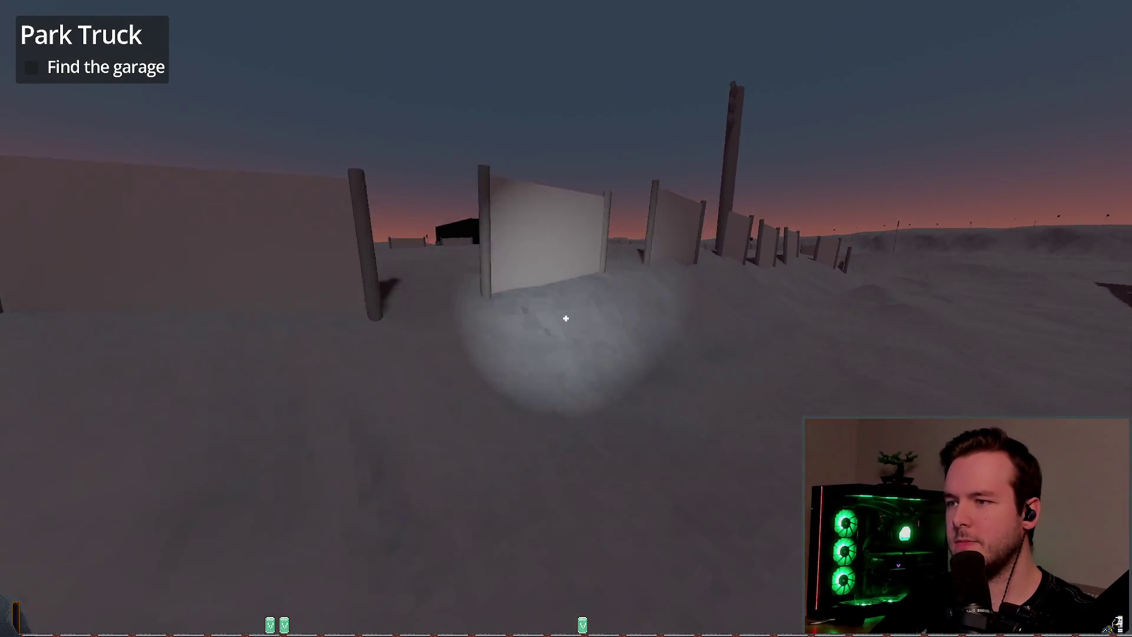
key("w")
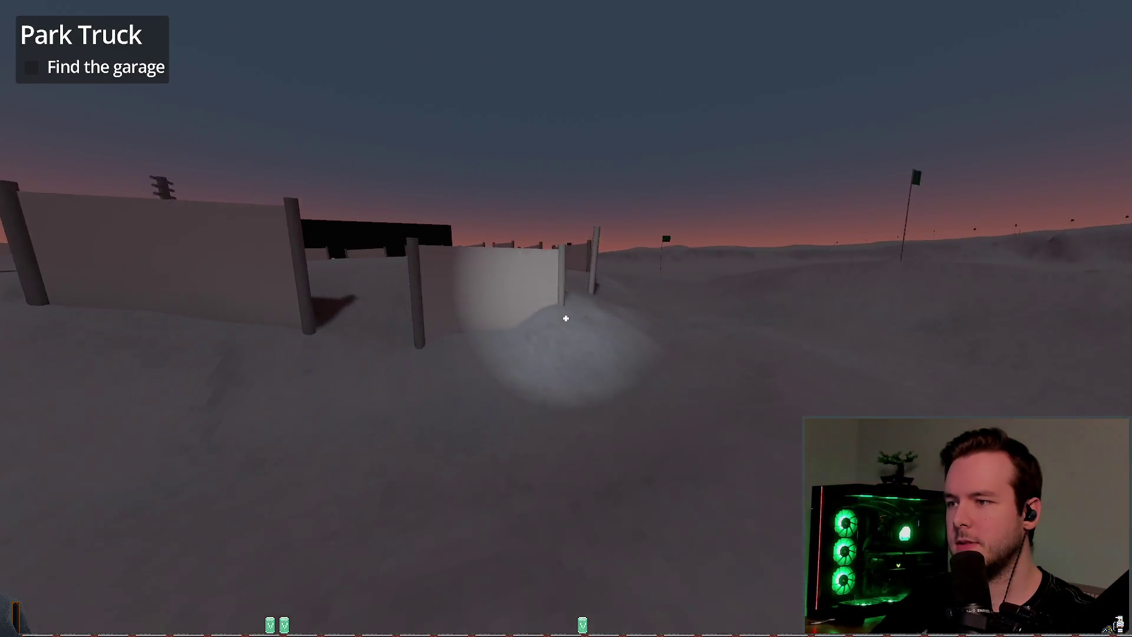
- Toggle the flashlight on and off repeatedly at the fence, then pause the game
key("f")
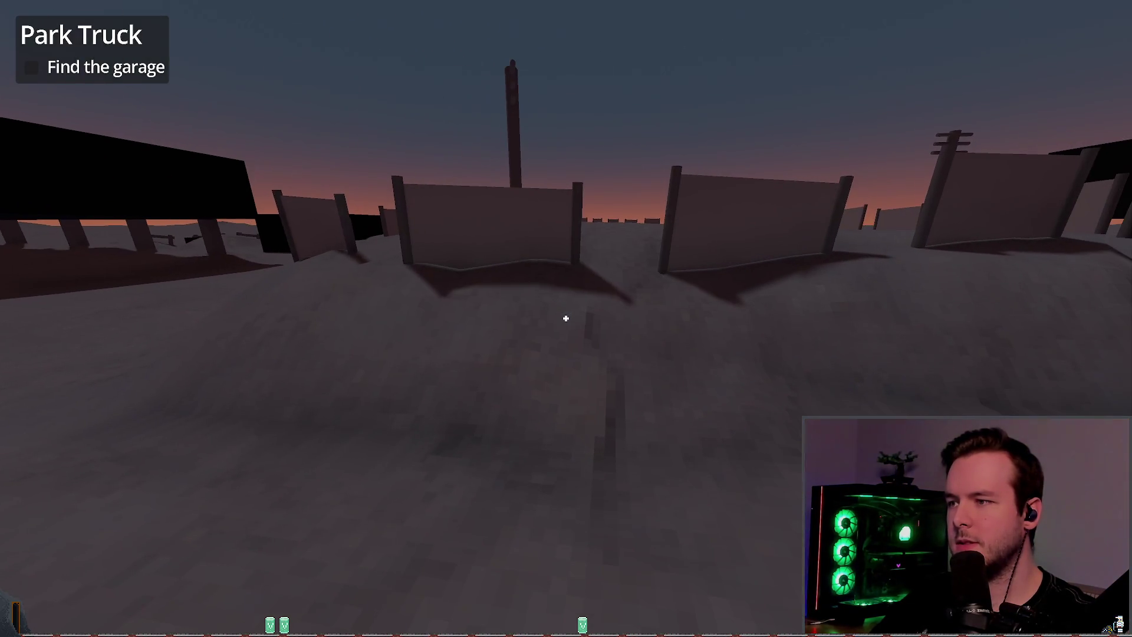
key("f")
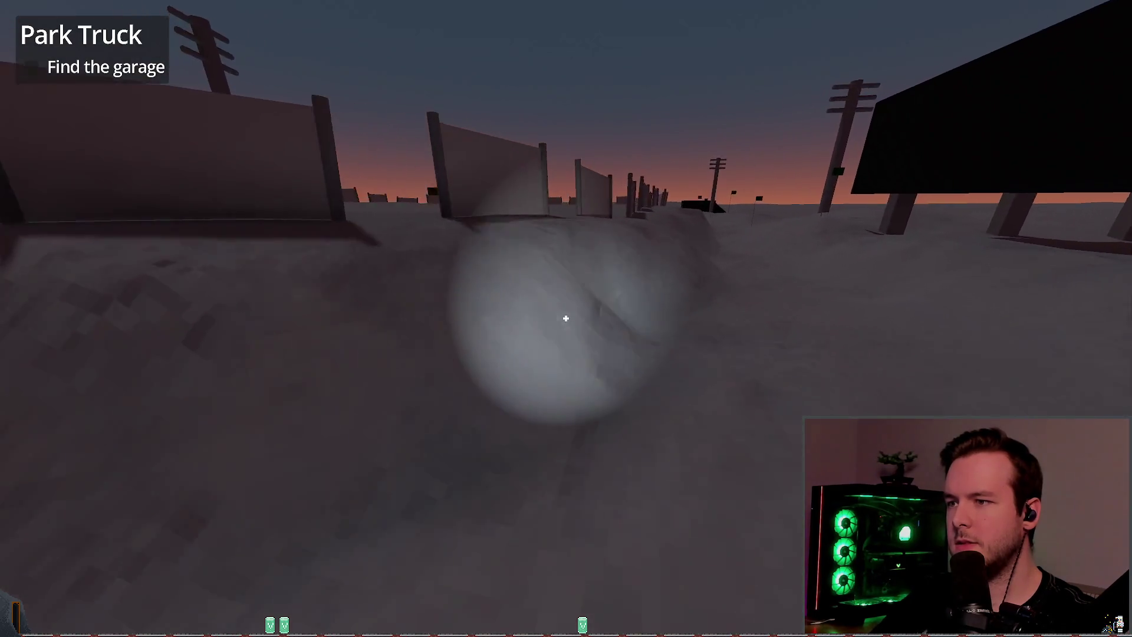
key("f")
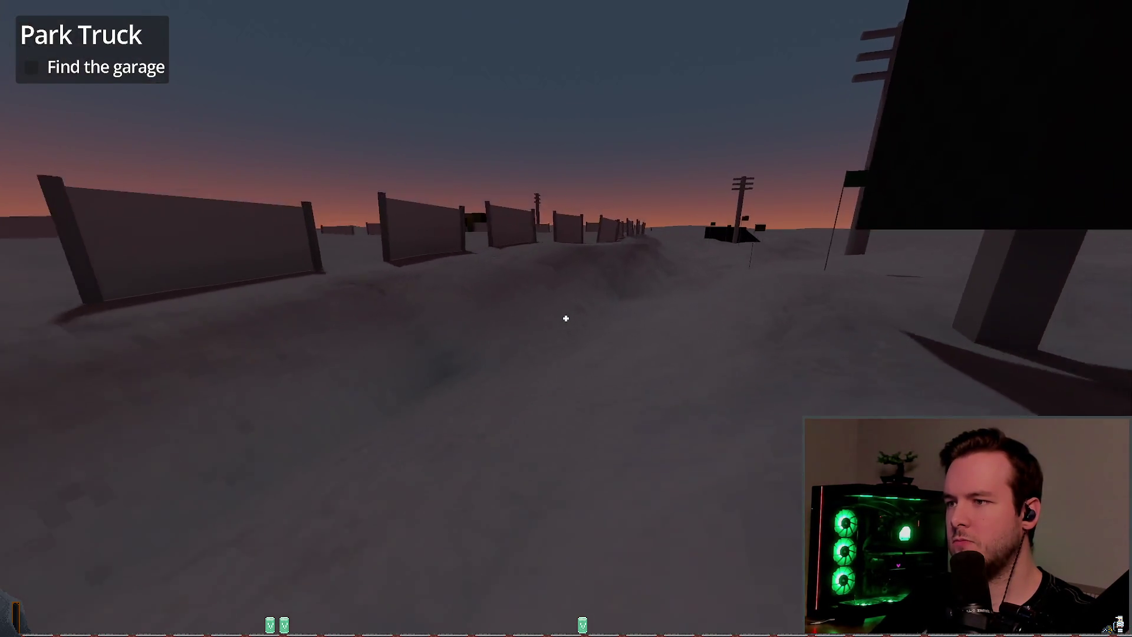
key("f")
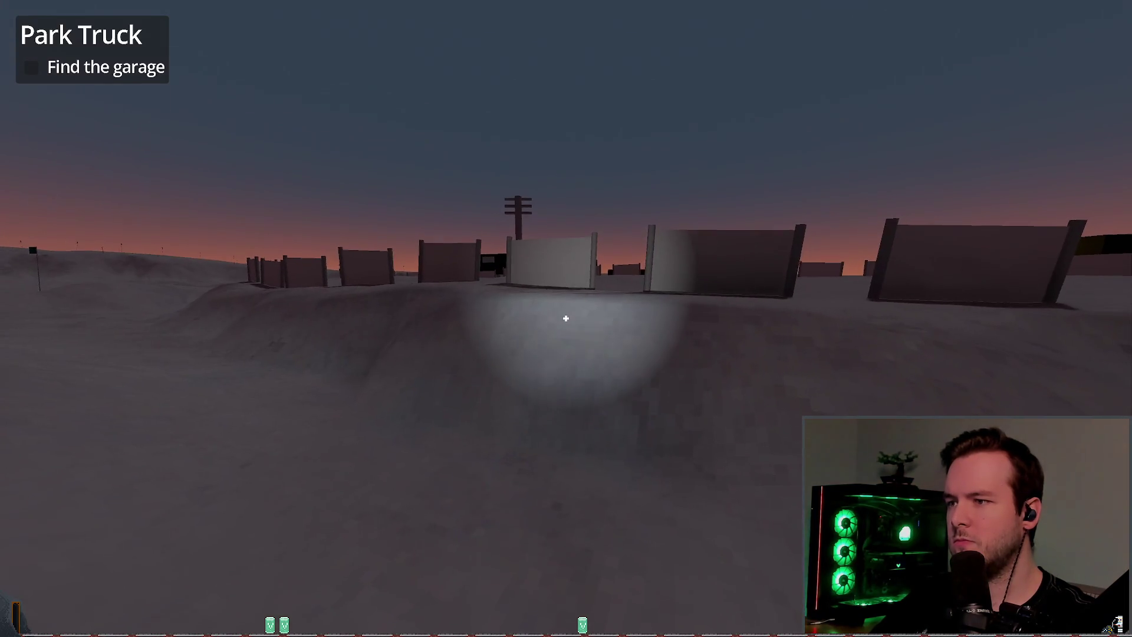
key("f")
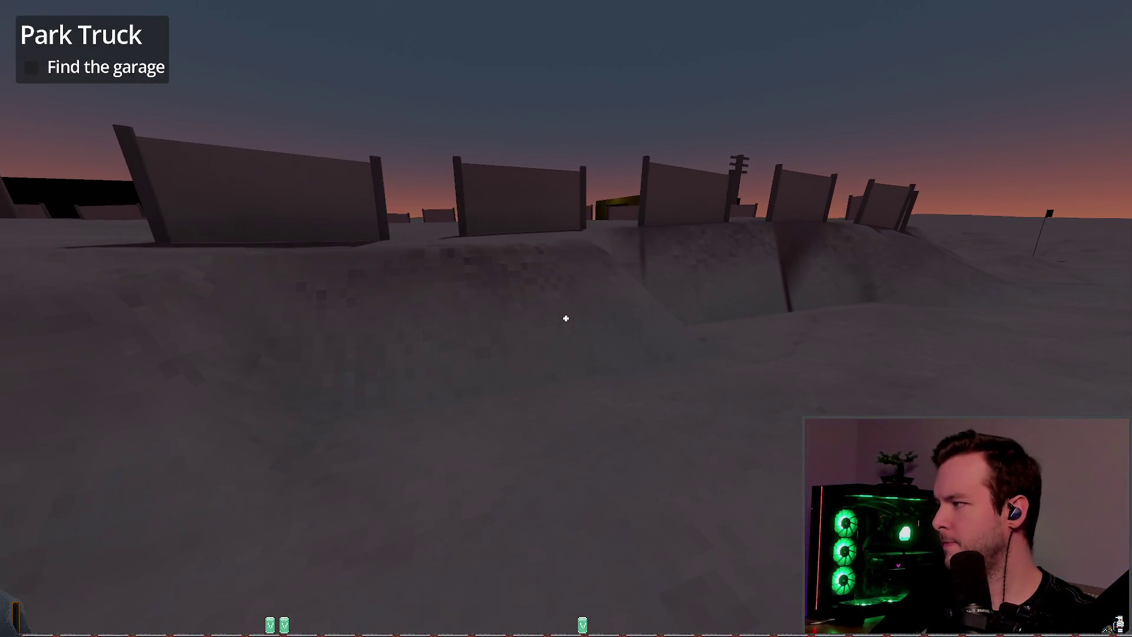
key("f")
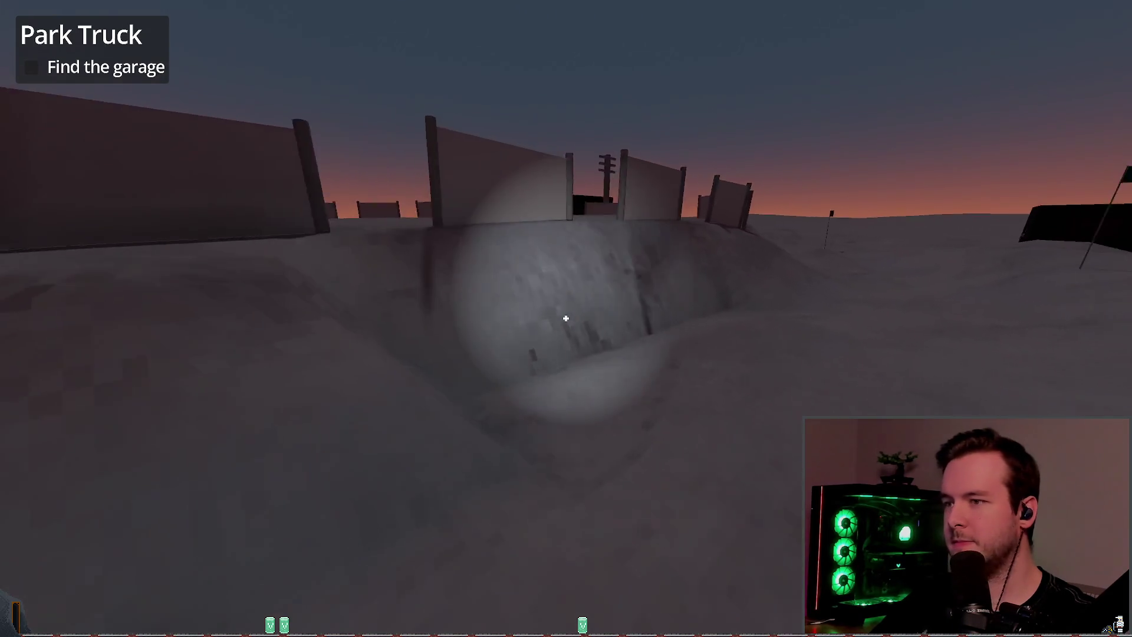
key("f")
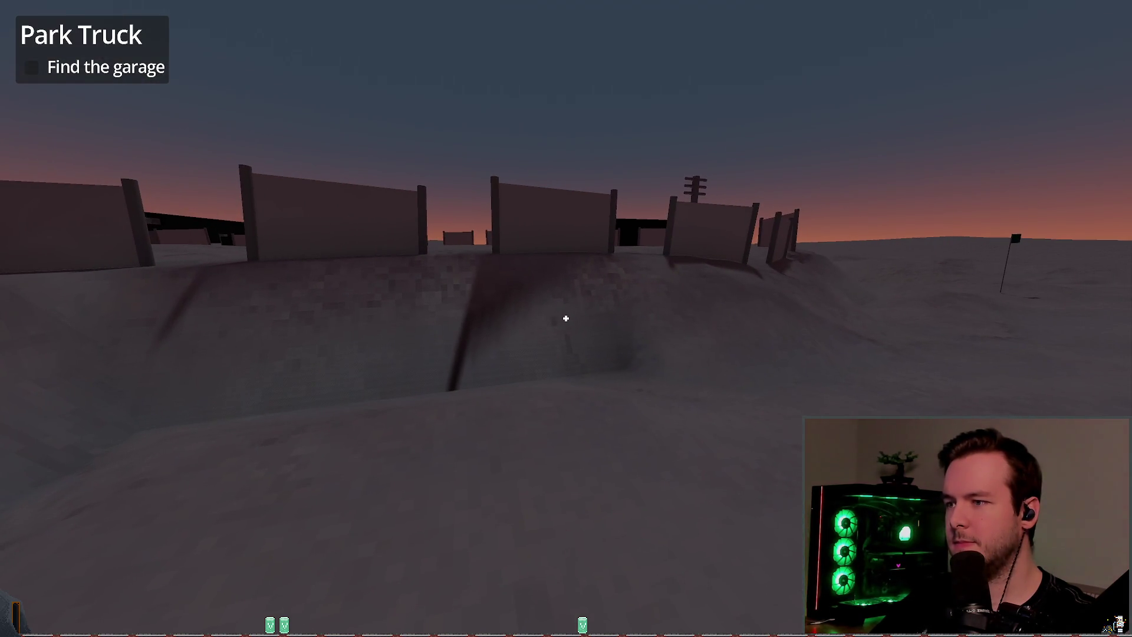
key("Escape")
- Quit the running game back to the editor and save the scene
left_click(86, 405)
left_click(505, 369)
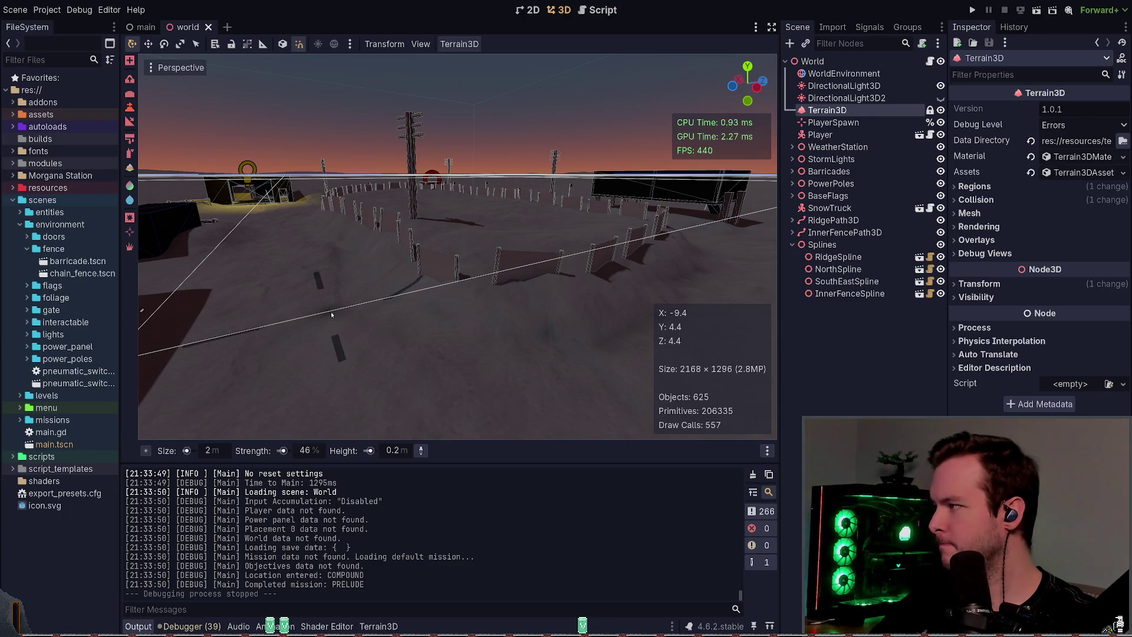
key("ctrl+s")
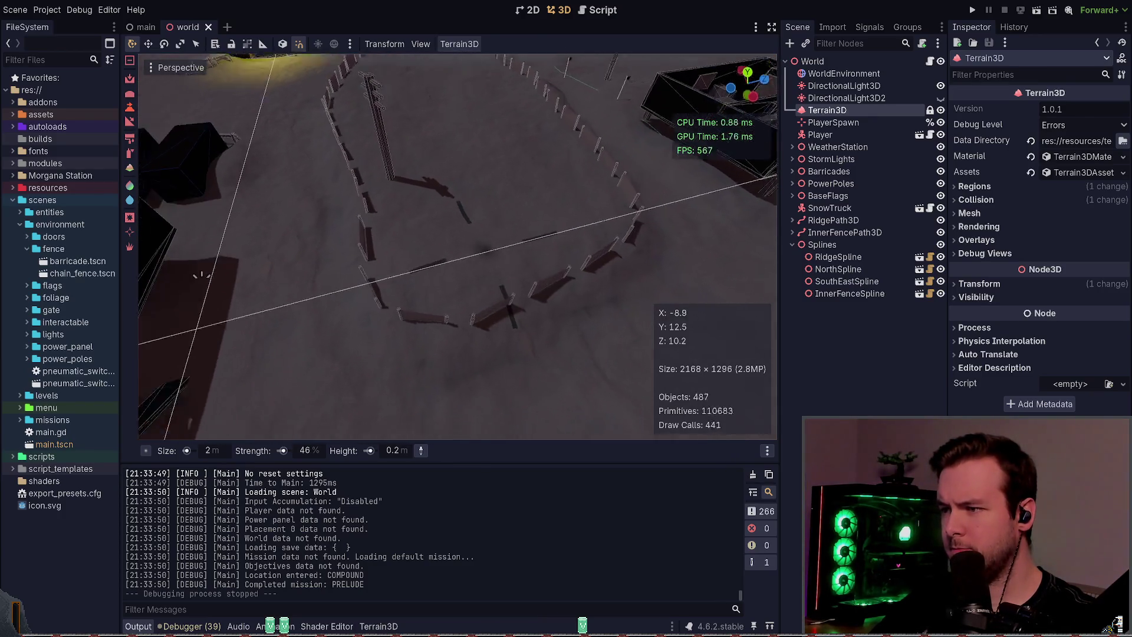
- Try Raise strokes at the fence posts, undoing each accidental raise
left_click(462, 292)
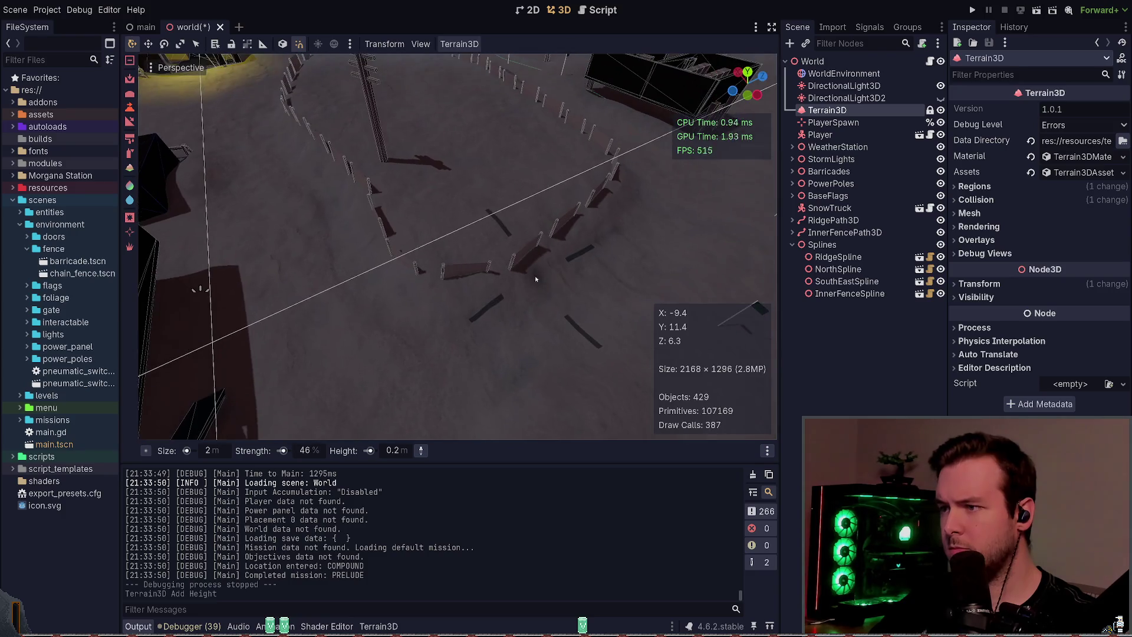
key("ctrl+z")
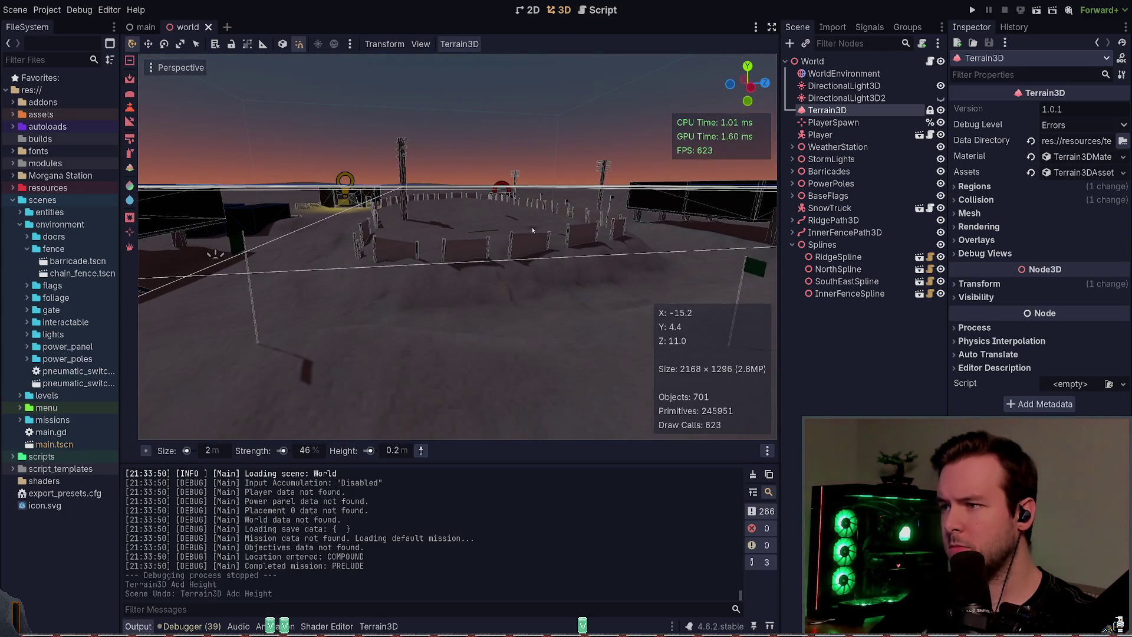
key("ctrl+s")
left_click_drag(540, 288, 540, 330)
left_click(531, 271)
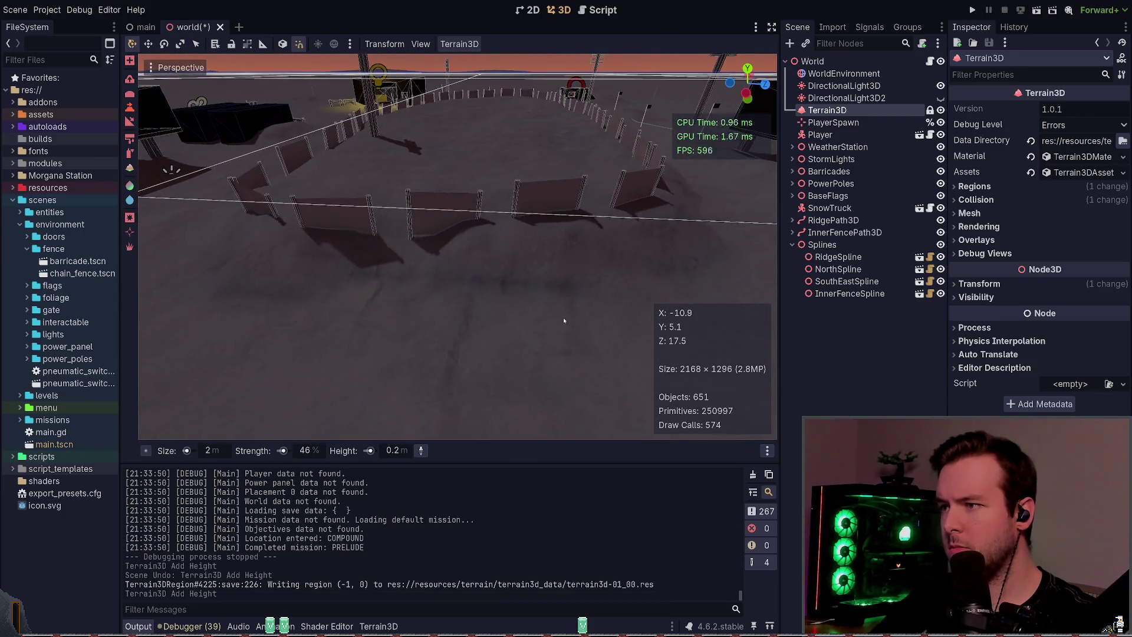
key("ctrl+z")
key("ctrl+s")
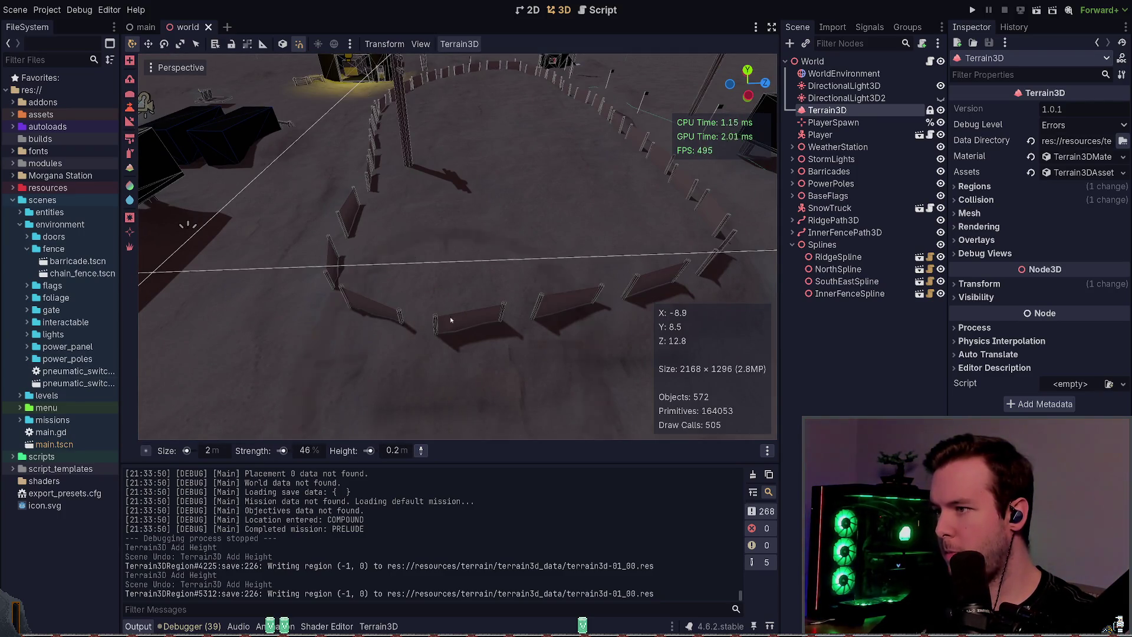
- Set brush height to 1.9 m and size to 11 m, then raise ground under the fence
left_click(440, 274, "ctrl")
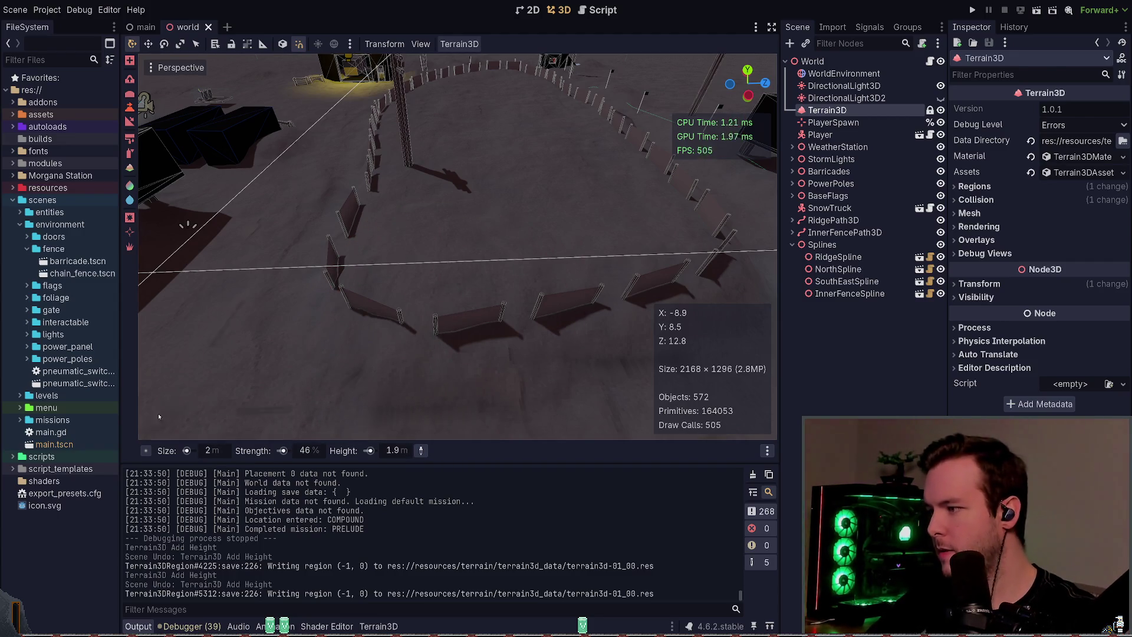
scroll(187, 453, "up", 9)
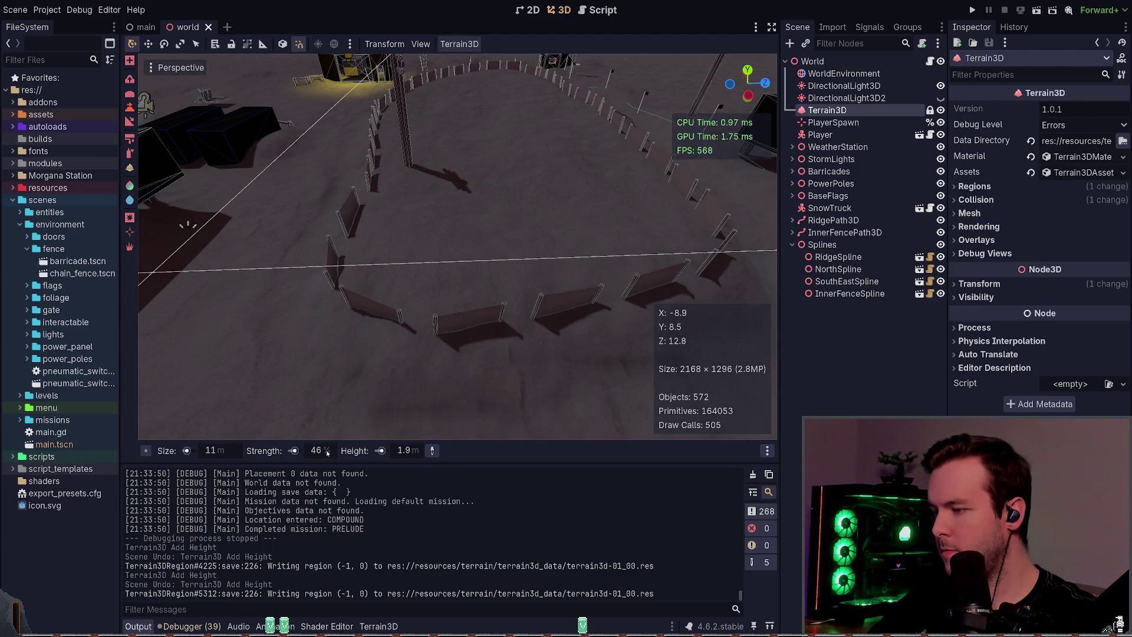
left_click_drag(423, 249, 405, 271)
key("ctrl+z")
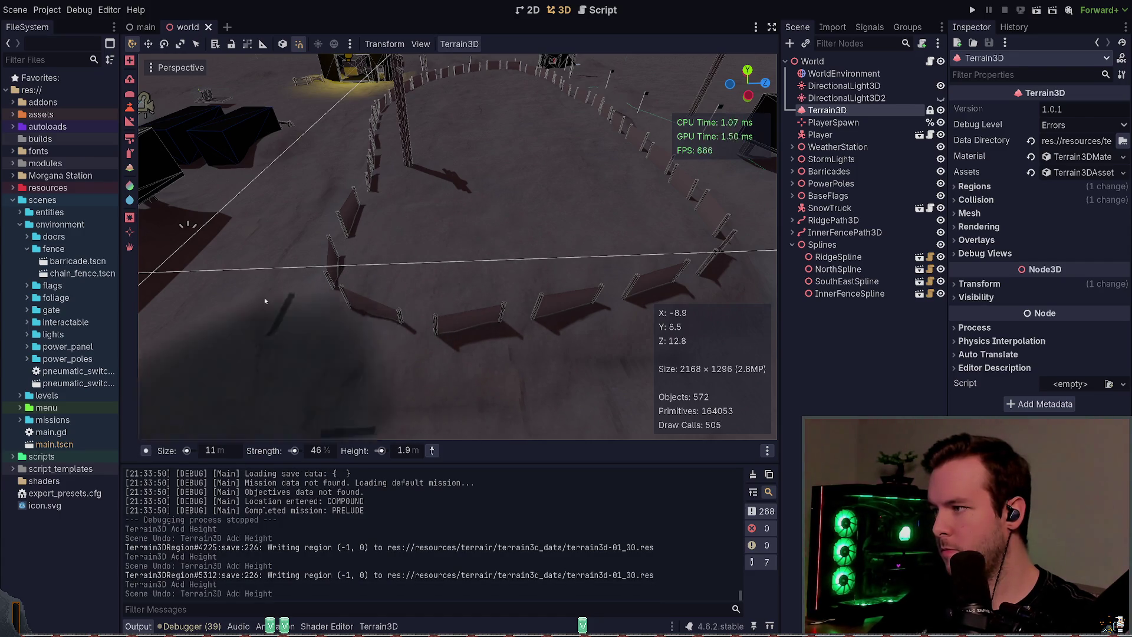
mouse_move(437, 254)
left_mouse_down()
mouse_move(454, 238)
mouse_move(448, 223)
mouse_move(622, 247)
mouse_move(528, 261)
left_mouse_up()
left_click(467, 294)
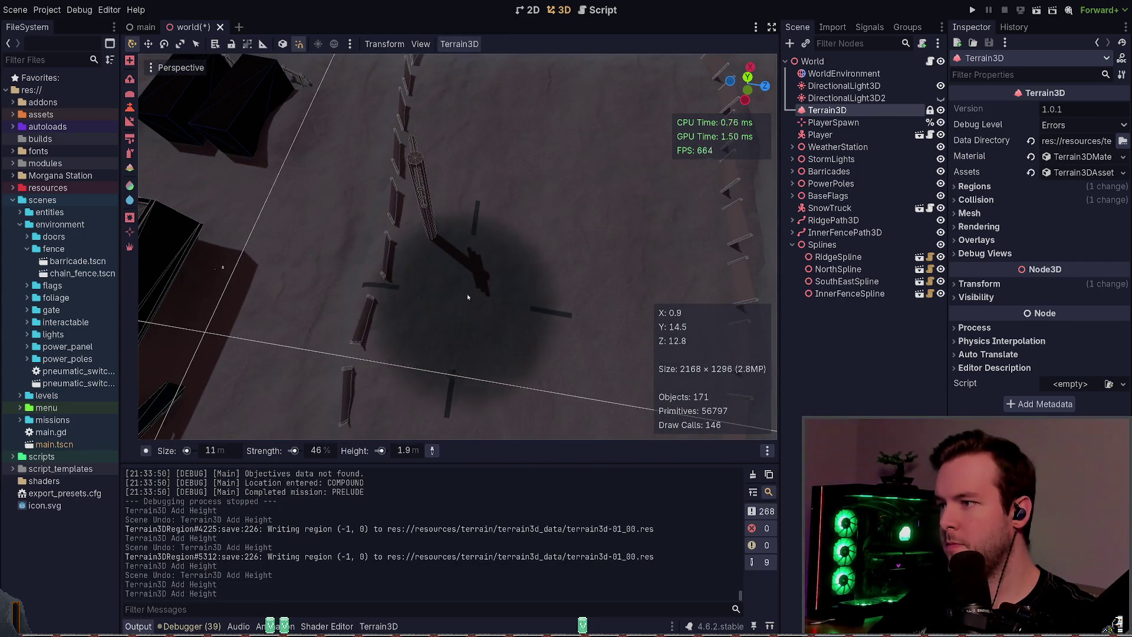
- Raise the ground along the first stretch of the inner fence ring
left_click(472, 220)
left_click(480, 253)
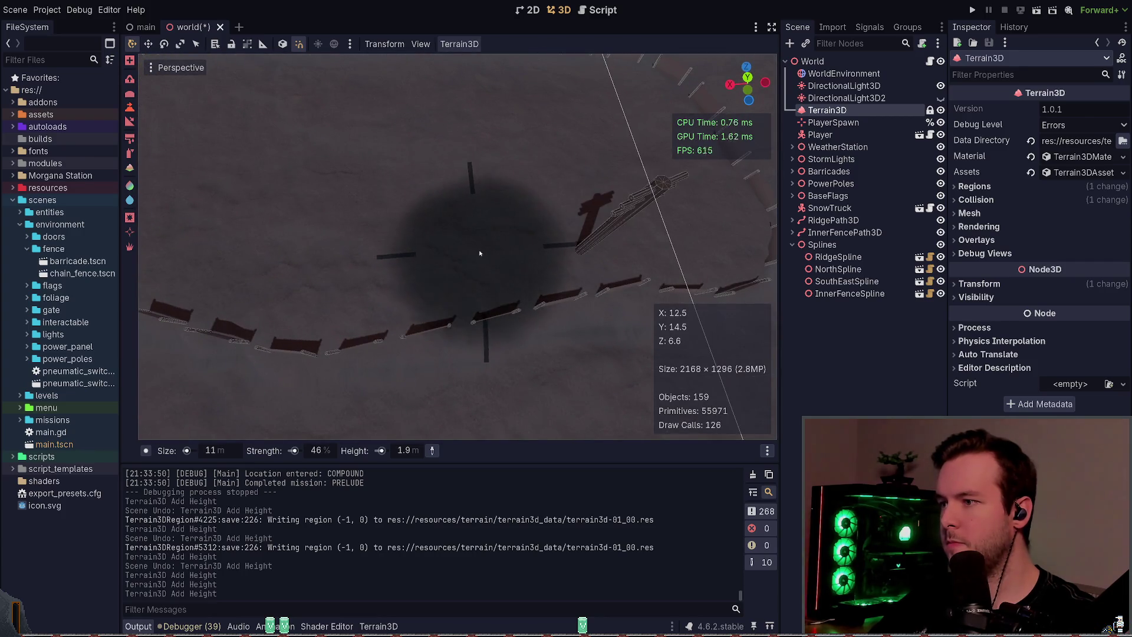
left_click(434, 255)
left_click(384, 253)
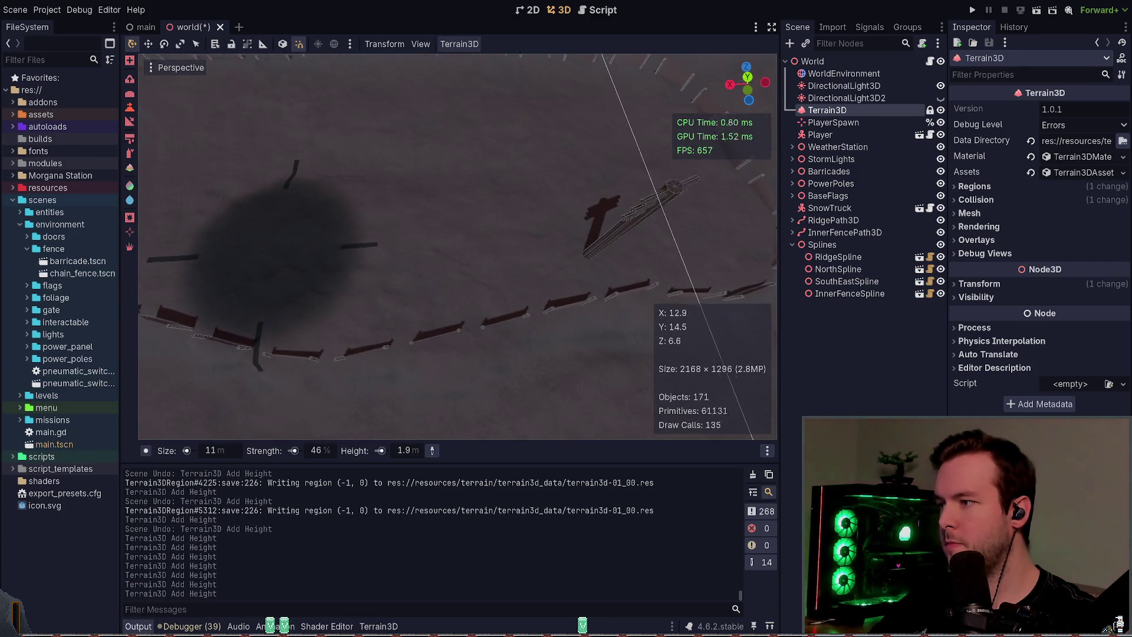
scroll(214, 240, "down", 5)
left_click(436, 277)
left_click(439, 267)
left_click(407, 253)
left_click(359, 231)
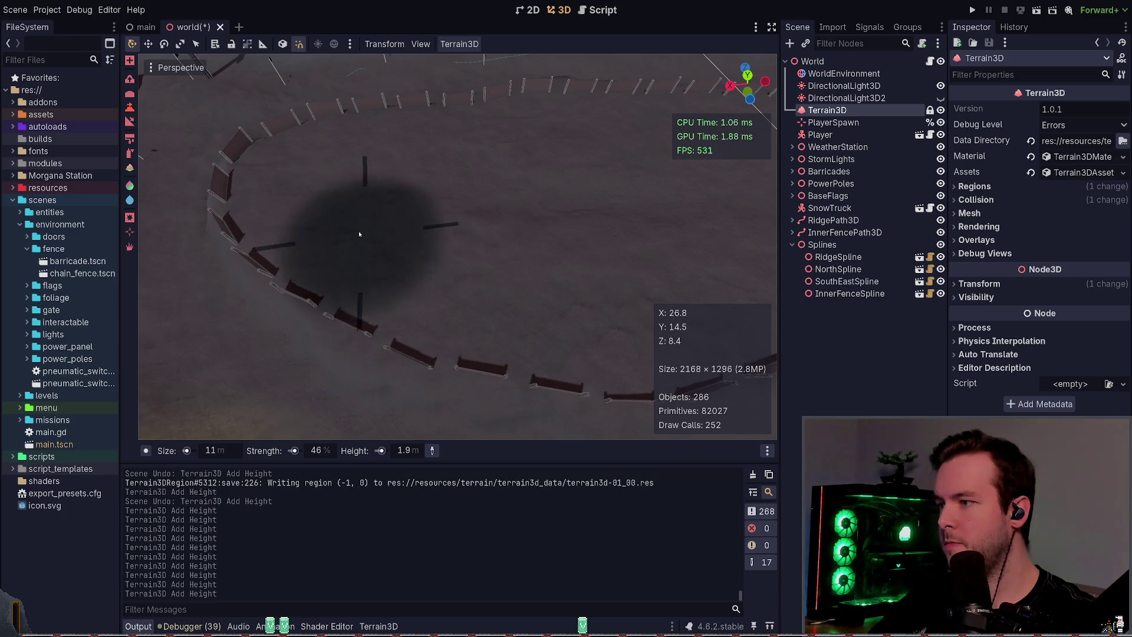
left_click(327, 212)
left_click(298, 195)
left_click(291, 177)
left_click(324, 166)
left_click(359, 157)
- Continue raising the ground along the remaining fence sections
left_click(380, 157)
left_click(407, 157)
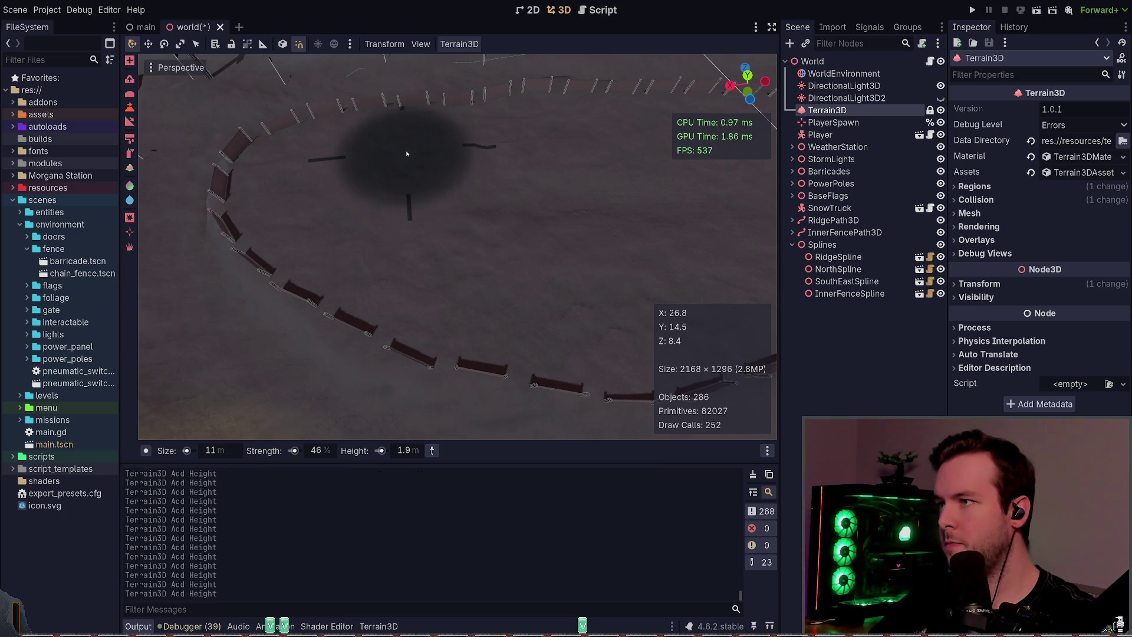
left_click(440, 150)
left_click(470, 144)
left_click(523, 121)
left_click(551, 155)
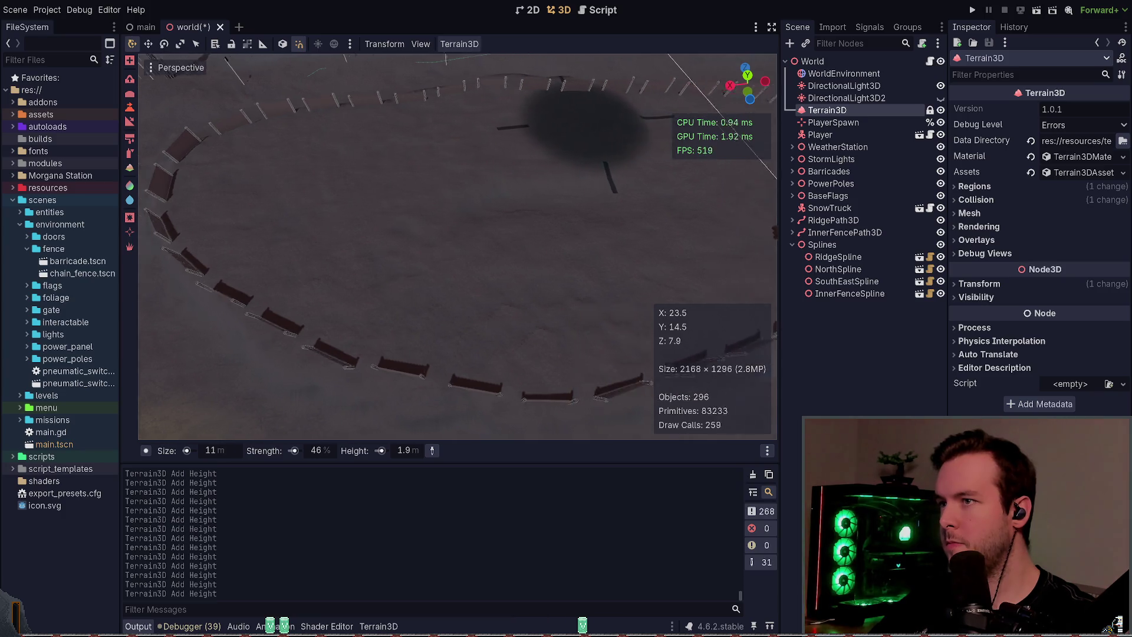
left_click(480, 324)
scroll(531, 236, "up", 2)
left_click(586, 128)
scroll(587, 128, "down", 3)
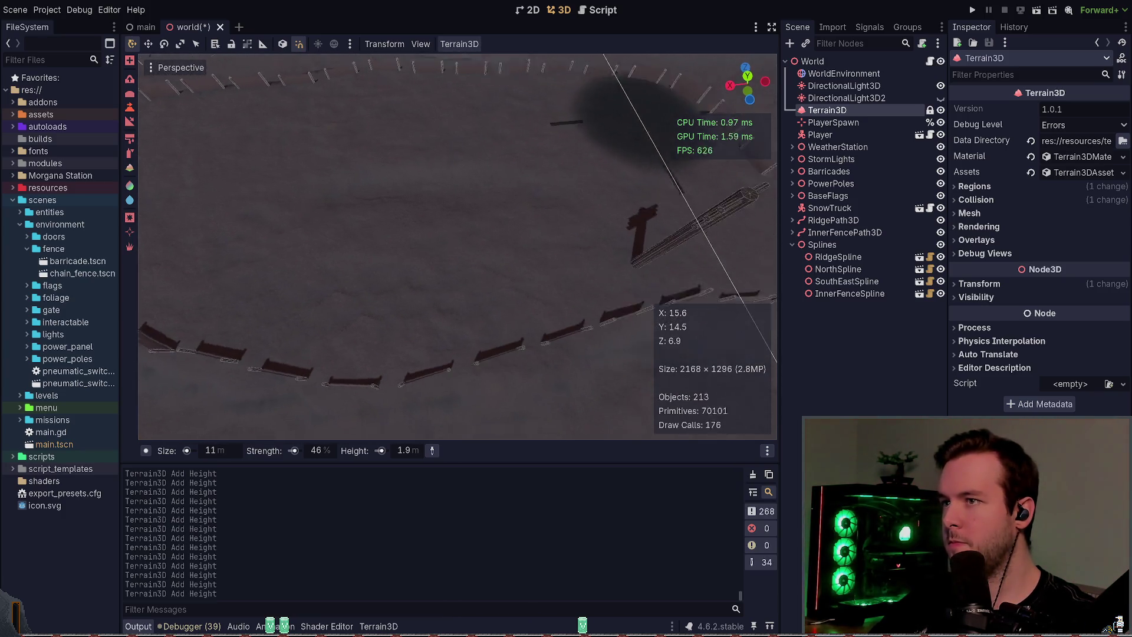
left_click(476, 299)
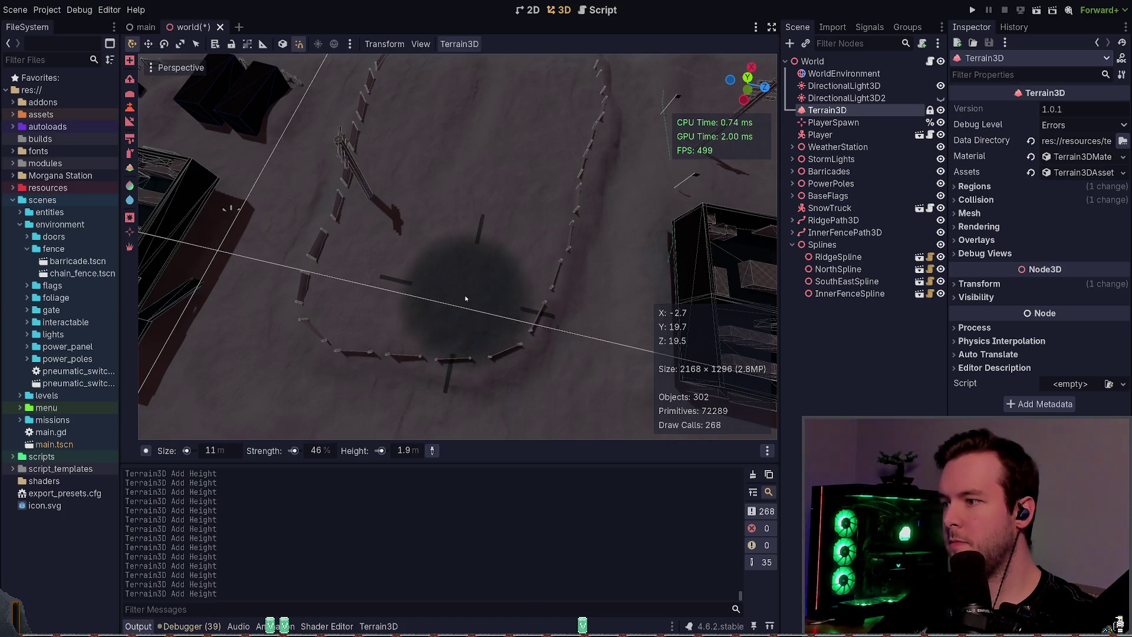
- Survey the raised fence ring from above and save the world scene
scroll(431, 289, "down", 5)
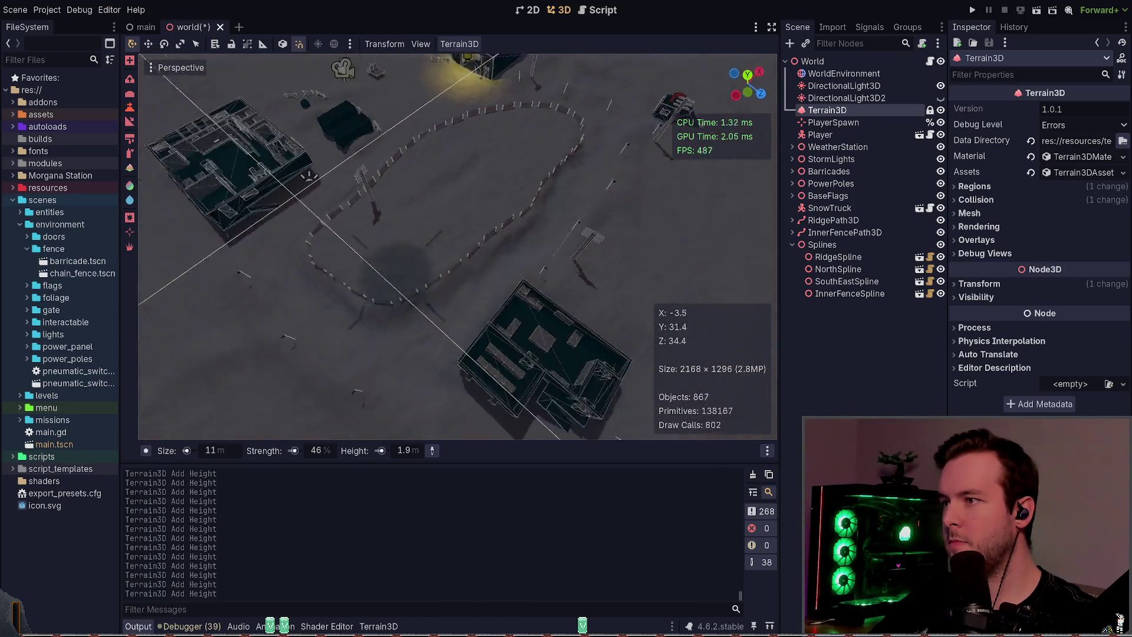
left_click_drag(392, 262, 558, 305)
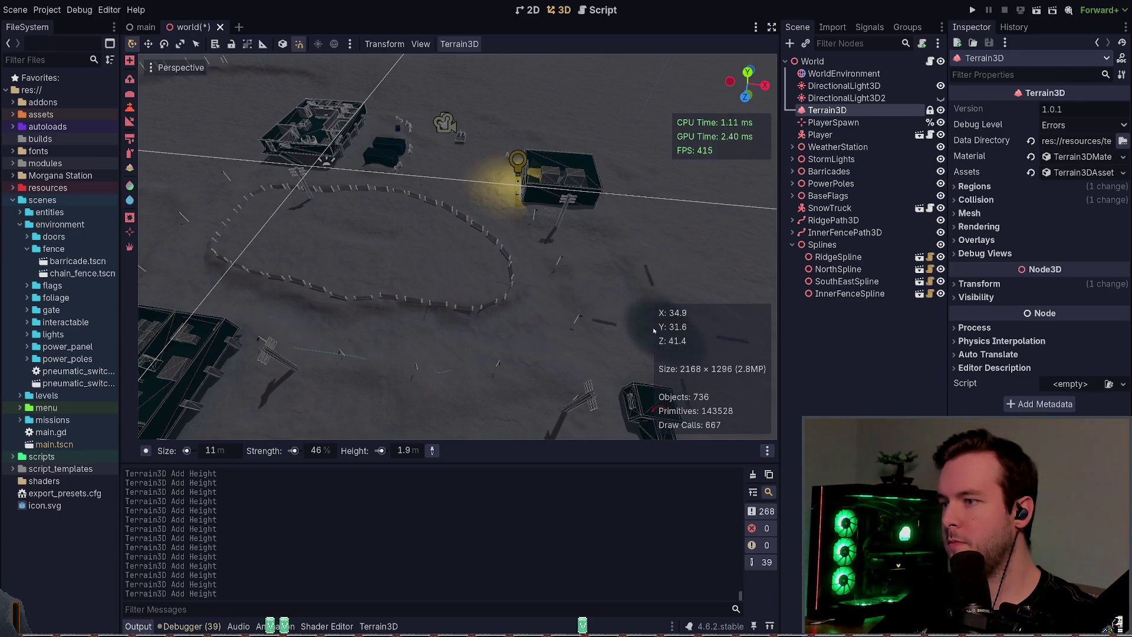
mouse_move(493, 276)
left_mouse_down()
mouse_move(531, 283)
mouse_move(186, 140)
left_mouse_up()
key("ctrl+s")
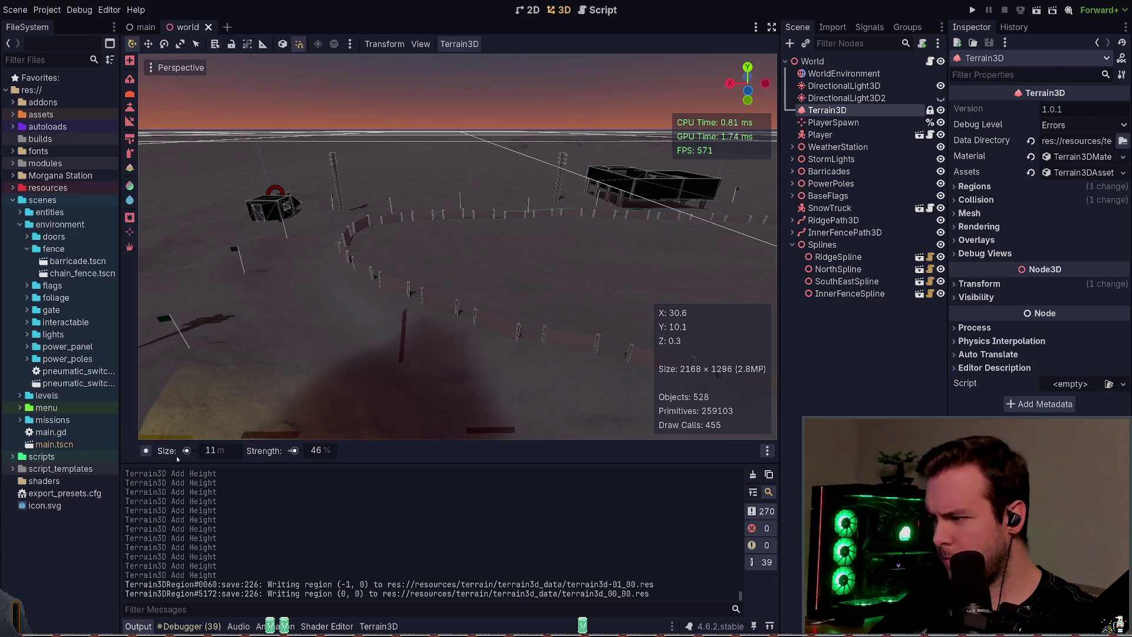
- Set the terrain brush strength to 12% and size to 4 m
left_click_drag(294, 450, 274, 450)
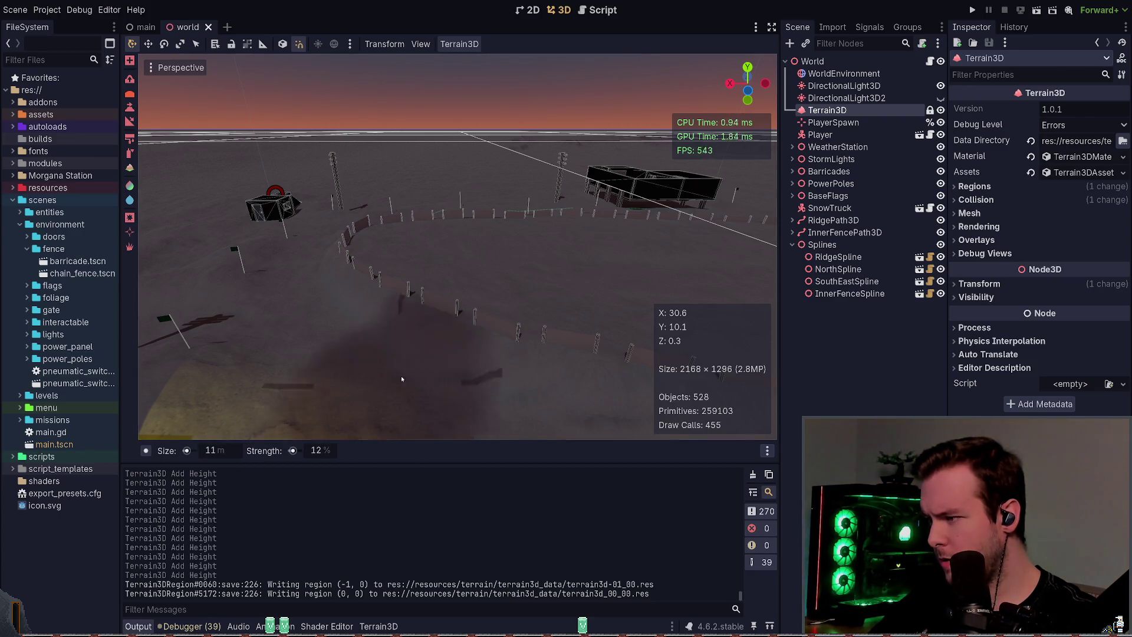
left_click_drag(401, 376, 201, 424)
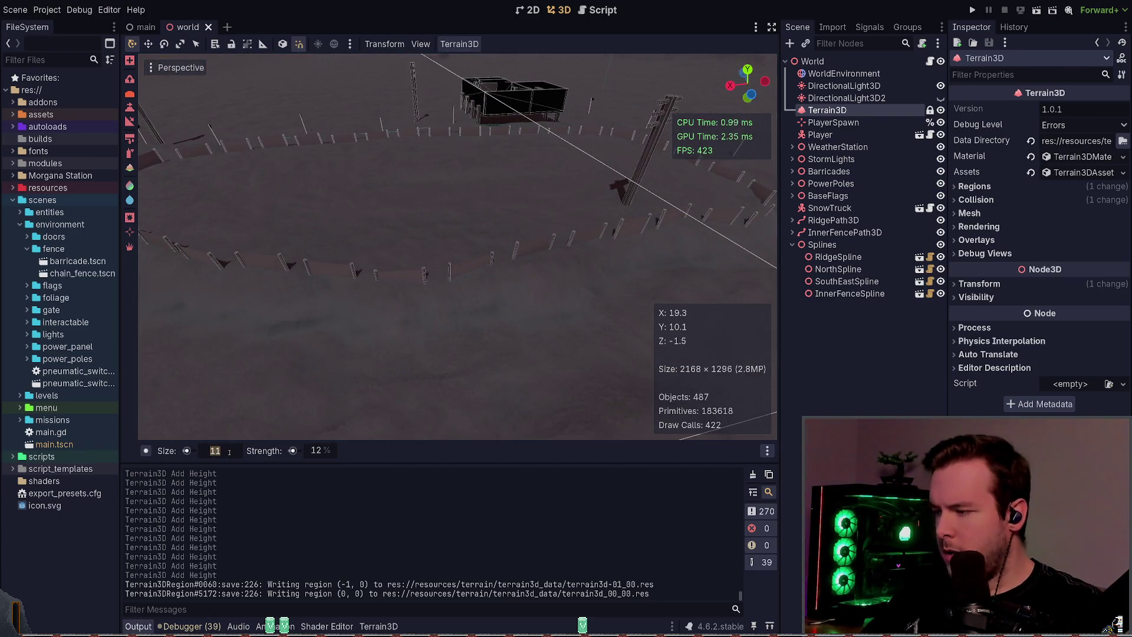
type("4")
key("Return")
mouse_move(469, 300)
left_mouse_down()
mouse_move(354, 295)
mouse_move(495, 370)
left_mouse_up()
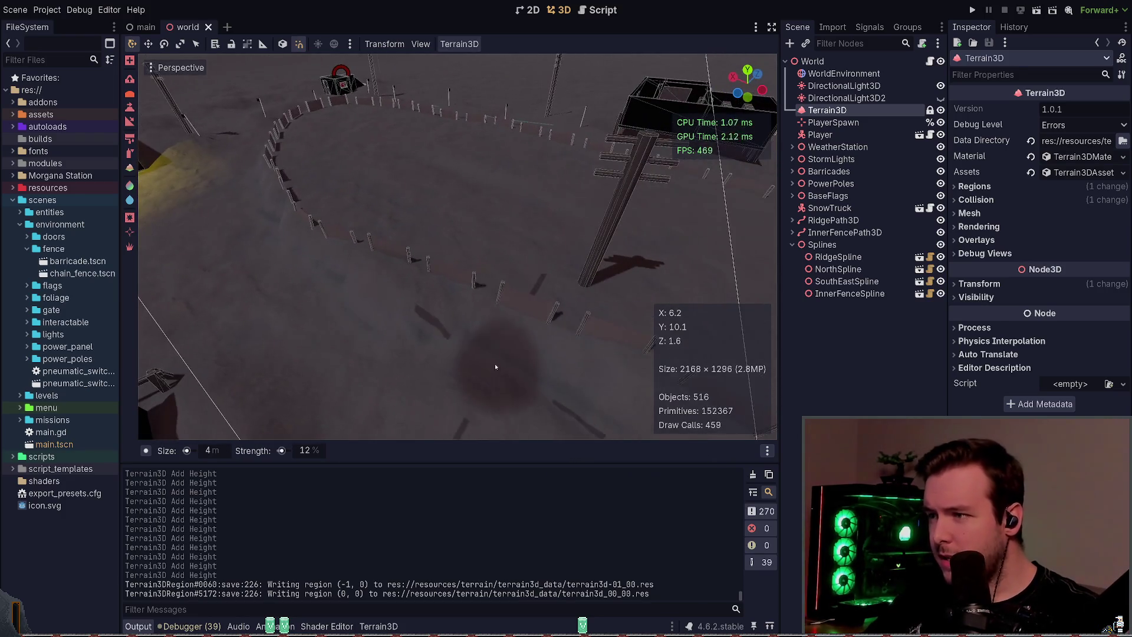
- Enable the Jaggedness debug view in the terrain's Material settings
left_click(1082, 173)
left_click(1082, 172)
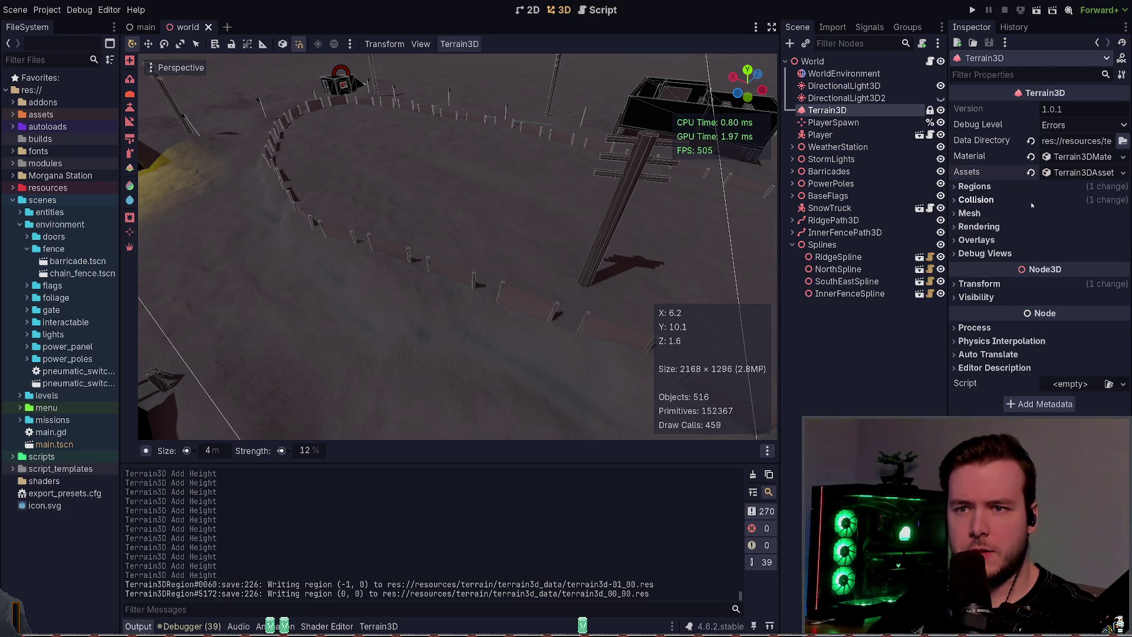
left_click(1028, 227)
left_click(1028, 227)
left_click(1081, 156)
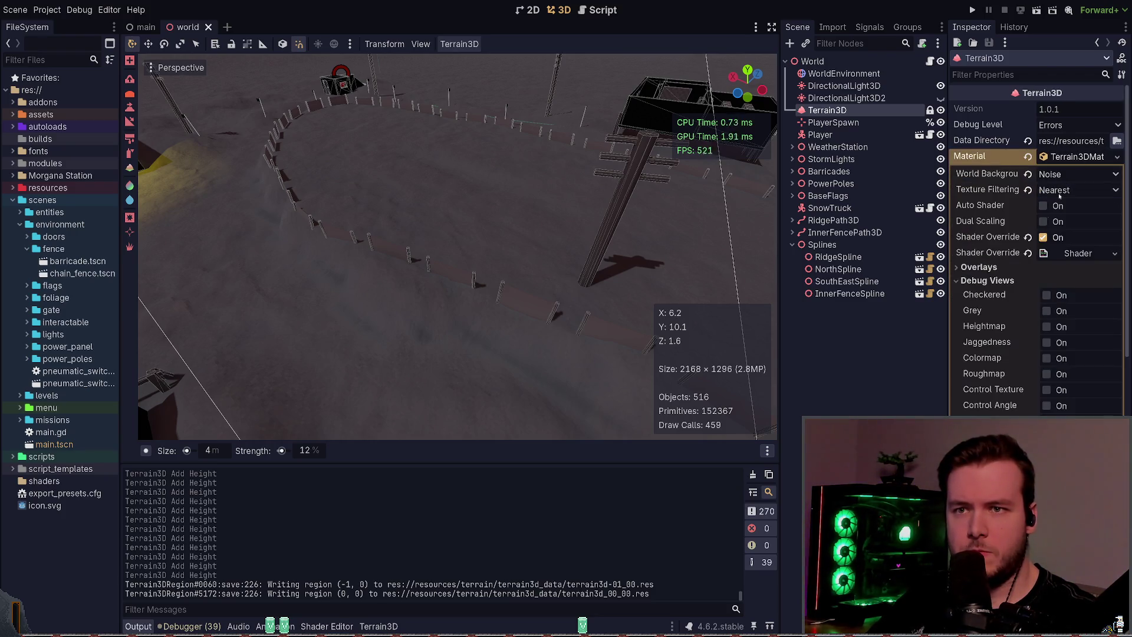
scroll(986, 342, "down", 2)
left_click(1047, 273)
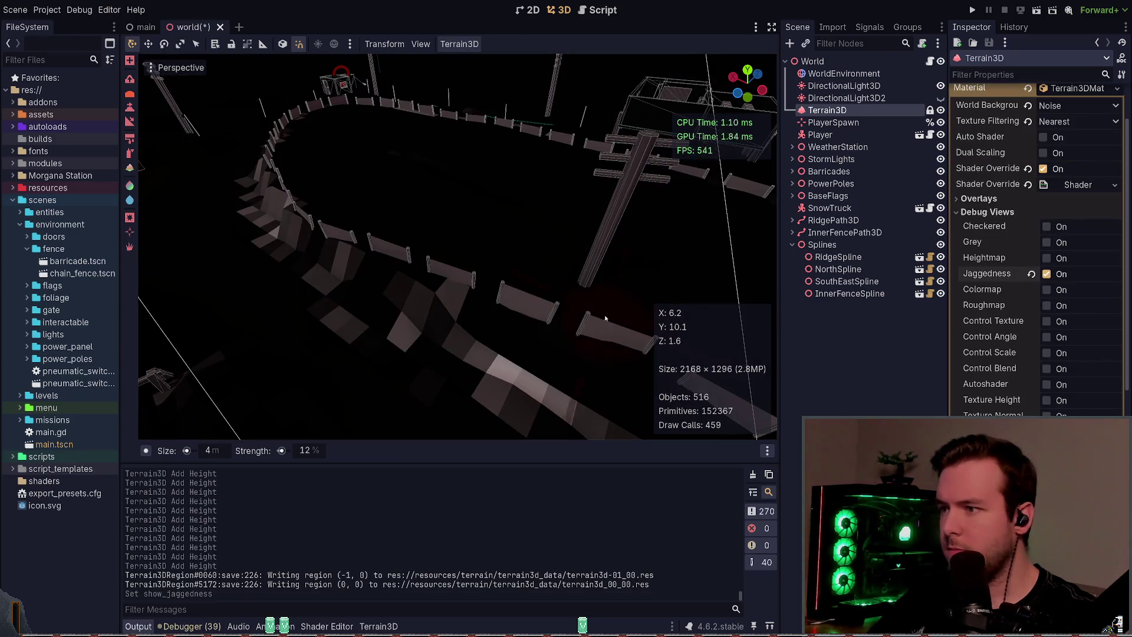
scroll(365, 314, "up", 5)
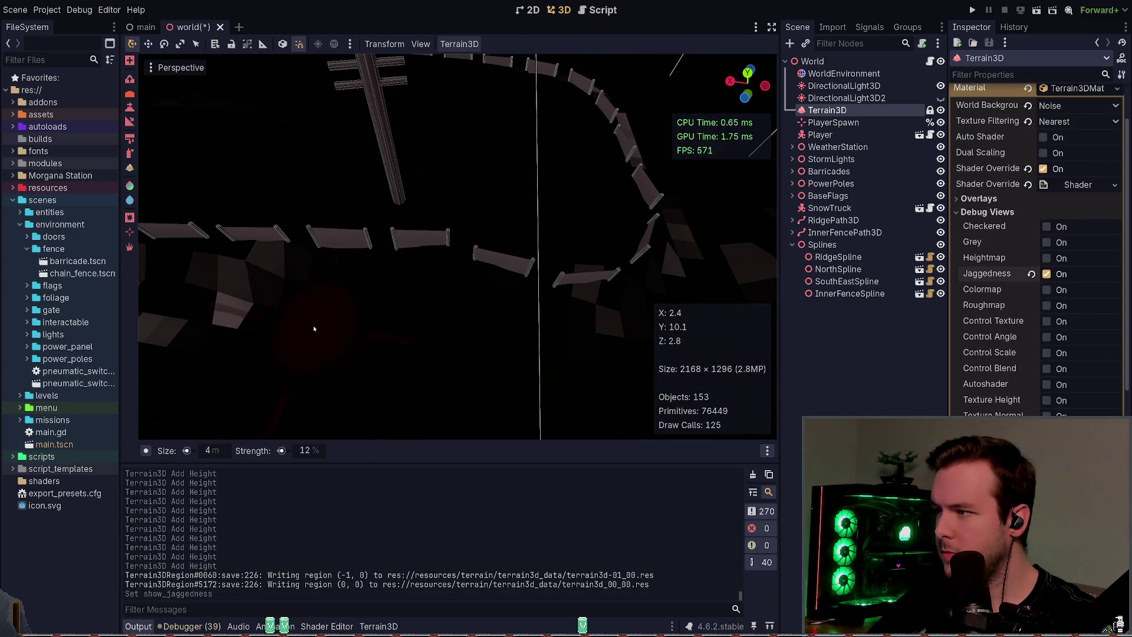
- Undo two trial brush strokes, save, and switch to node3d_spline.gd in Neovim
left_click(315, 329, "shift")
key("ctrl+z")
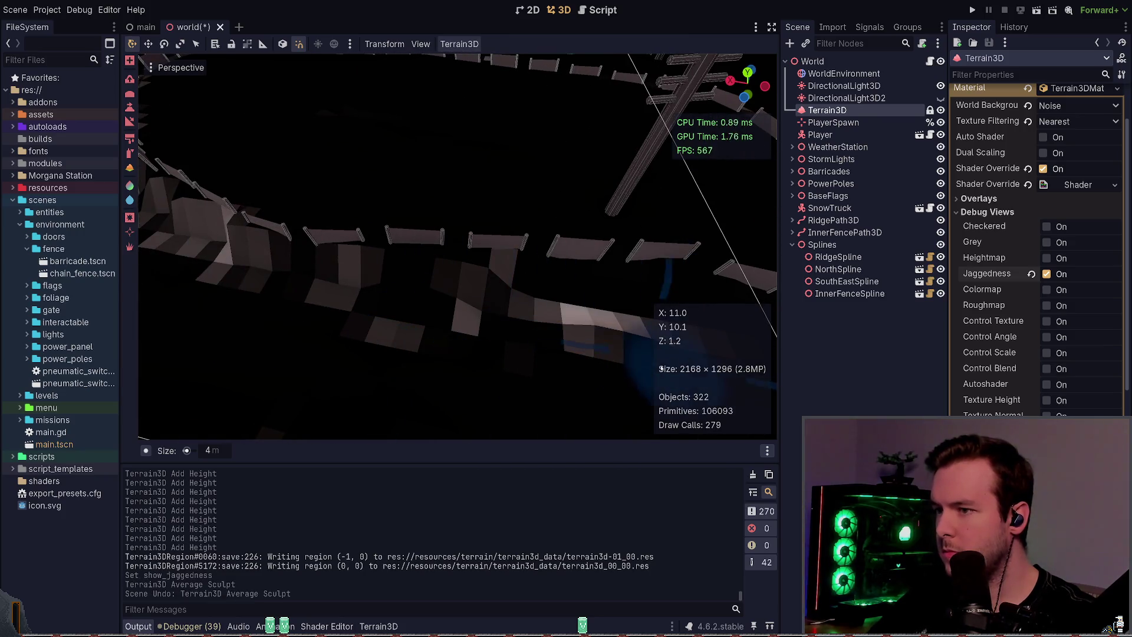
left_click(637, 355)
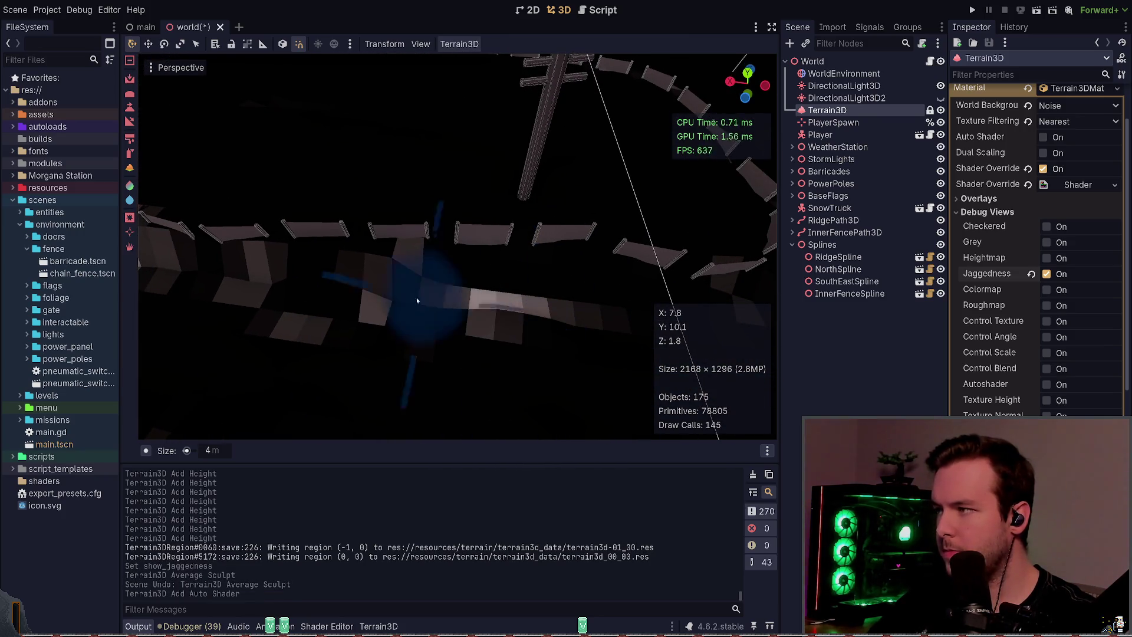
key("ctrl+z")
key("ctrl+s")
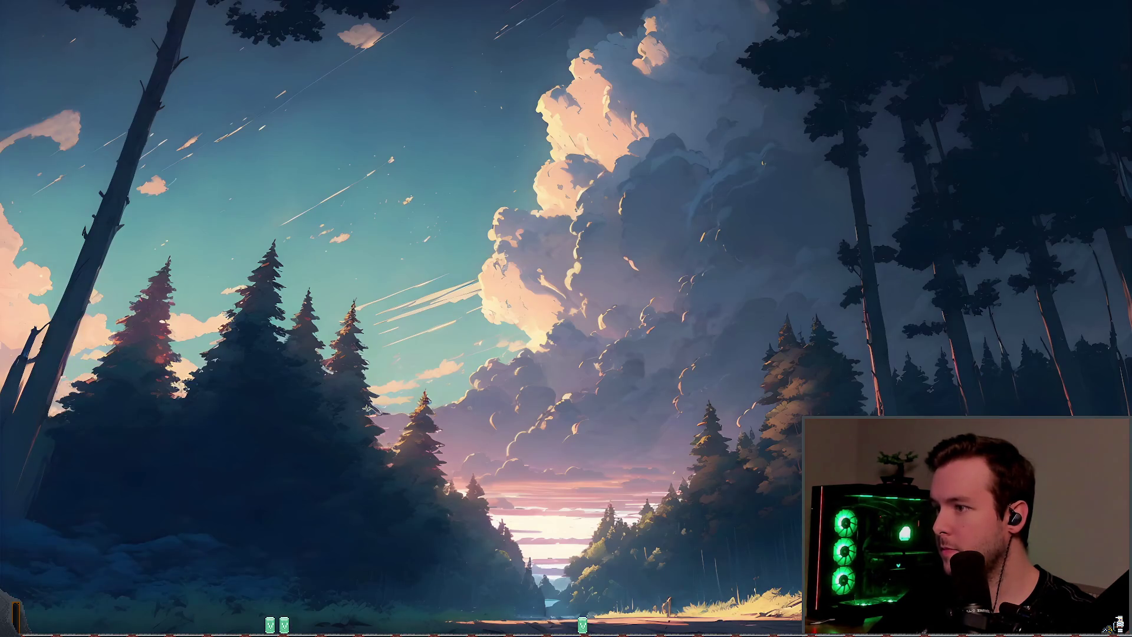
key("alt+Tab")
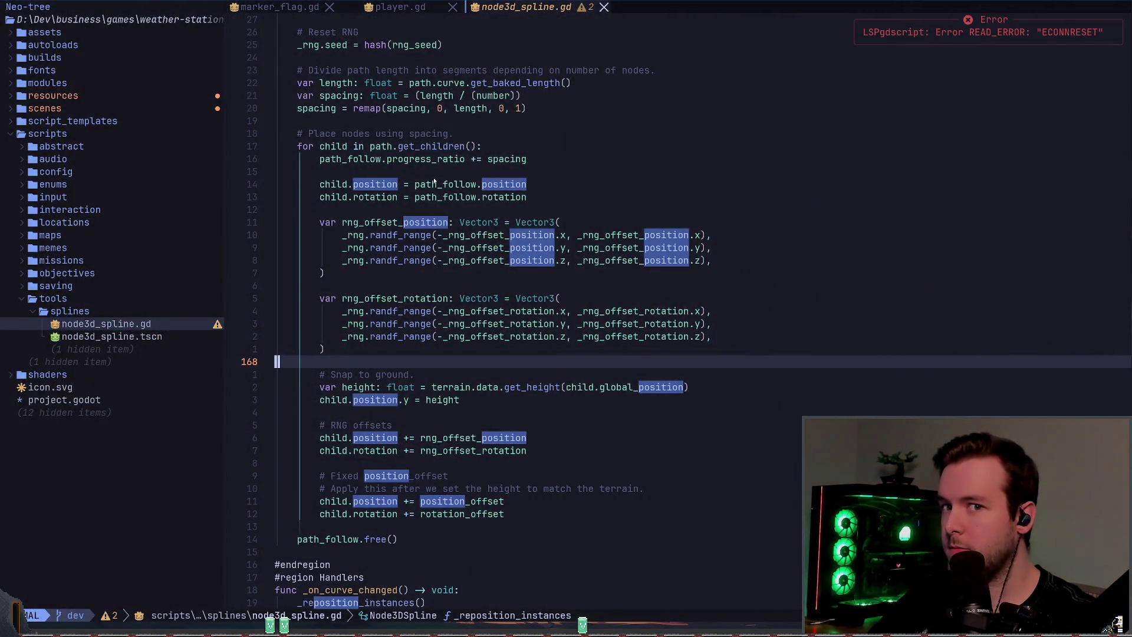
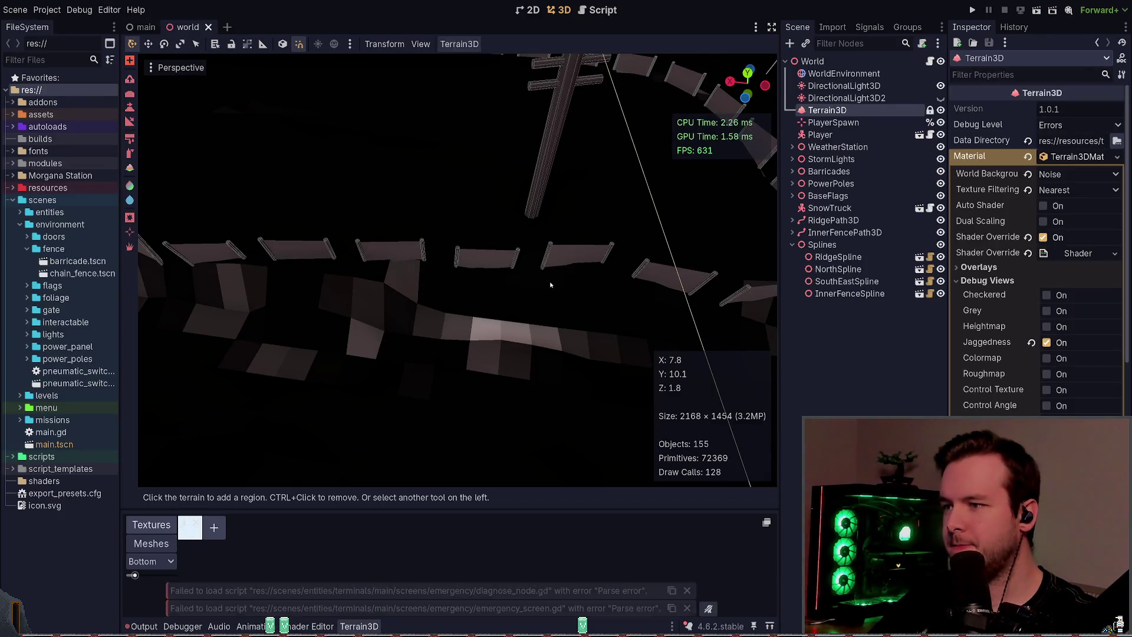
- Switch to Terrain3D sculpting and bring the terrain under the fence into view
left_click_drag(189, 149, 190, 149)
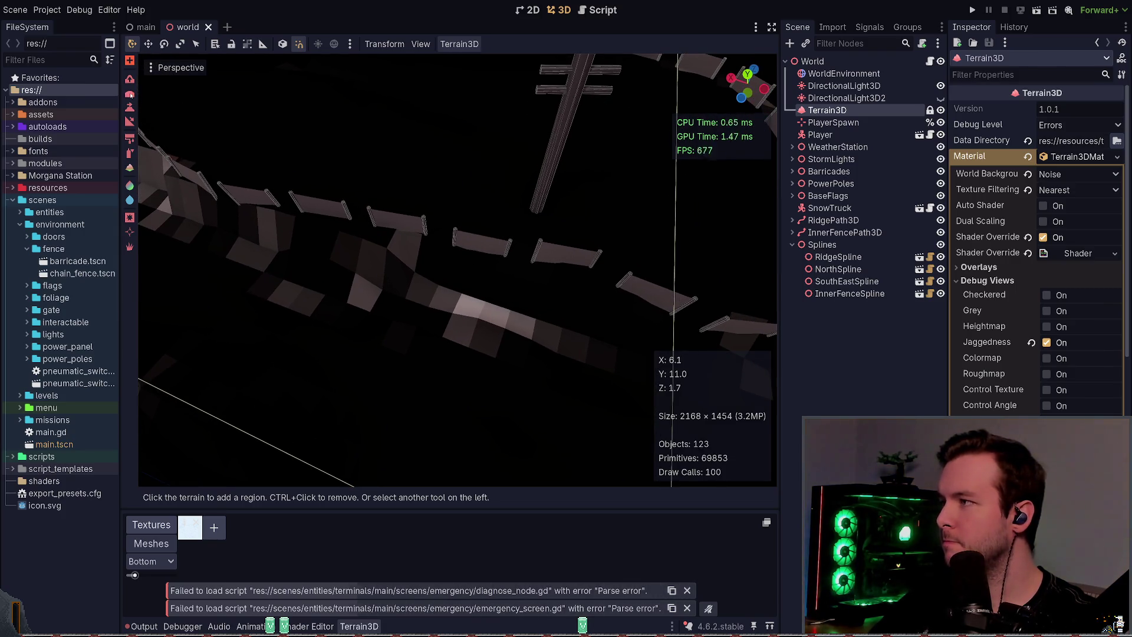
left_click(130, 94)
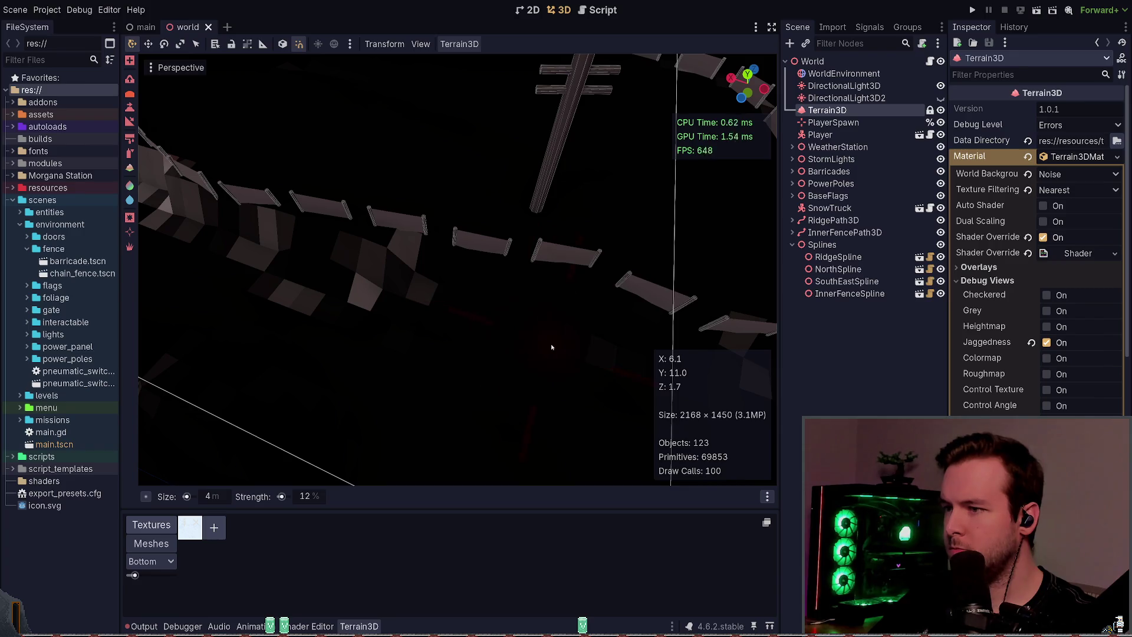
left_click_drag(239, 331, 472, 328)
- Sculpt down the raised terrain along the fence ring, then show the Output log
left_click_drag(583, 359, 436, 357)
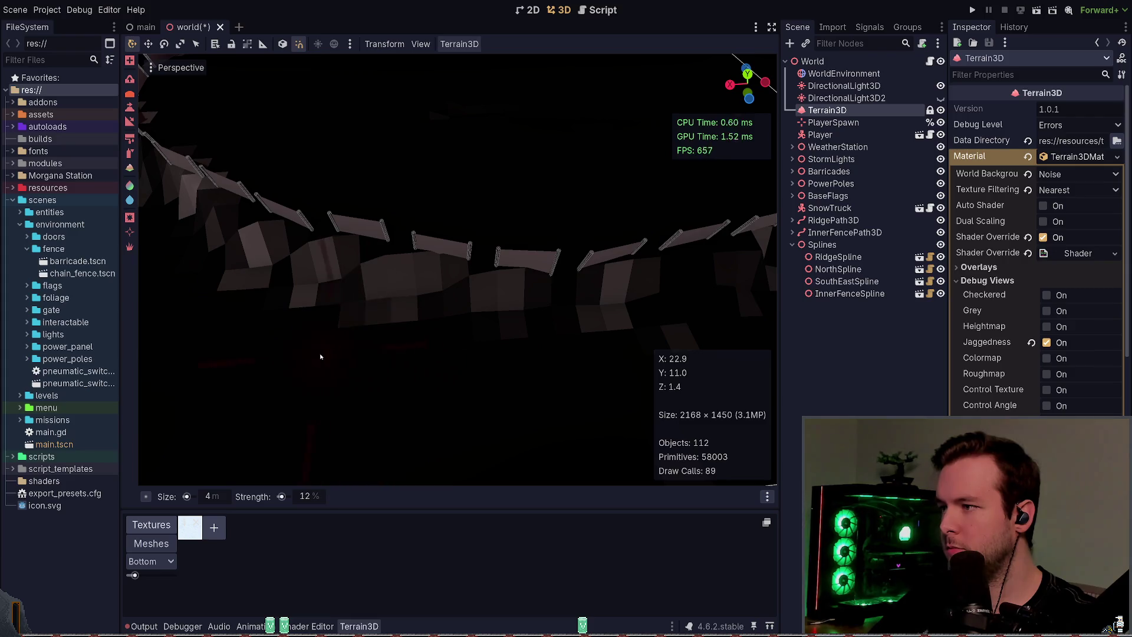
mouse_move(321, 357)
left_mouse_down()
mouse_move(752, 186)
mouse_move(691, 302)
left_mouse_up()
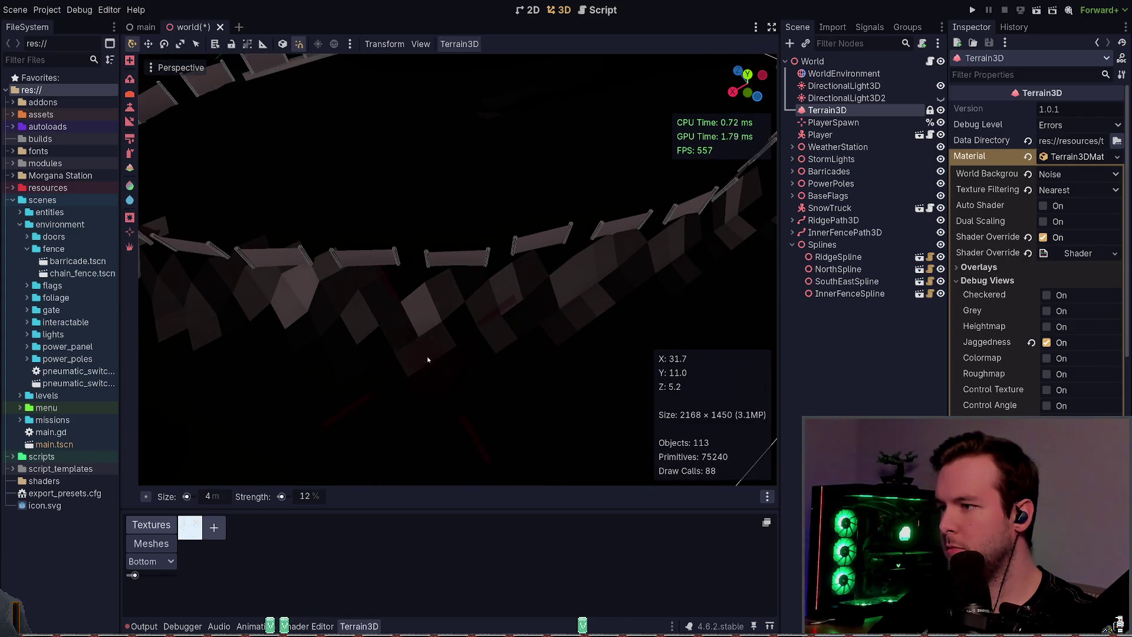
mouse_move(396, 363)
left_mouse_down()
mouse_move(511, 324)
mouse_move(572, 318)
left_mouse_up()
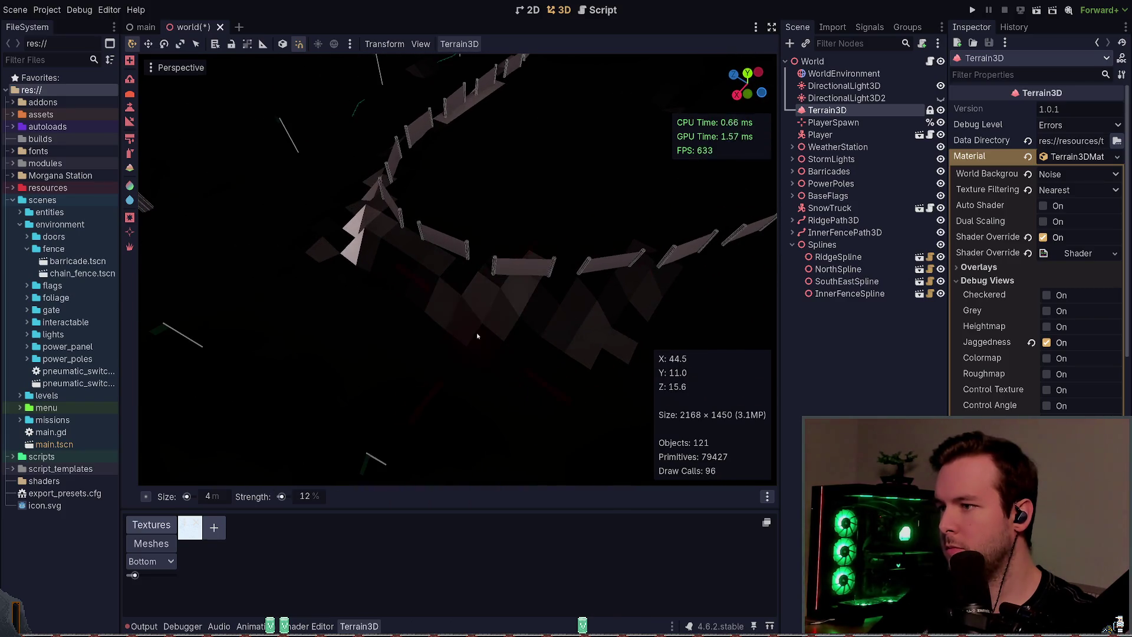
left_click_drag(478, 336, 445, 349)
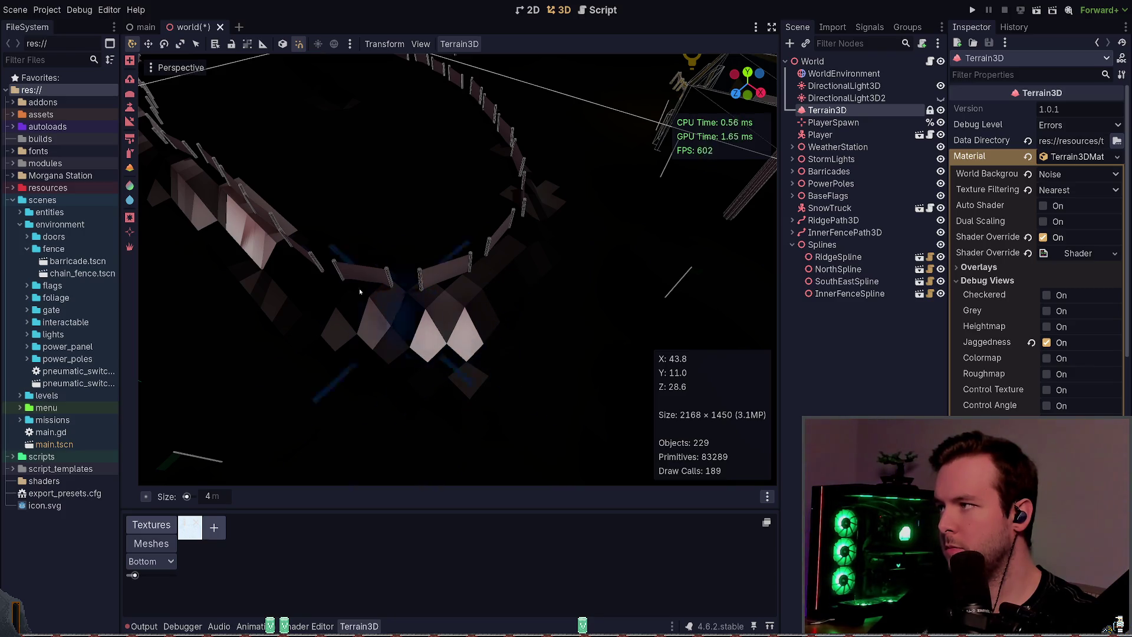
left_click(144, 627)
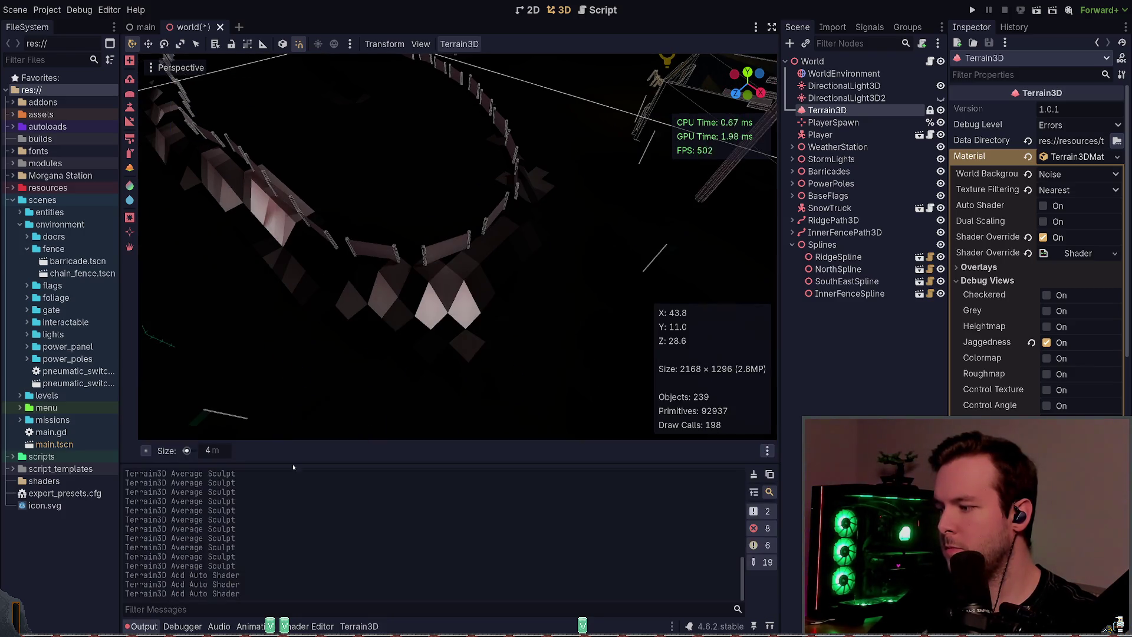
- Save the world scene and smooth the jagged terrain peaks under the fence
key("ctrl+s")
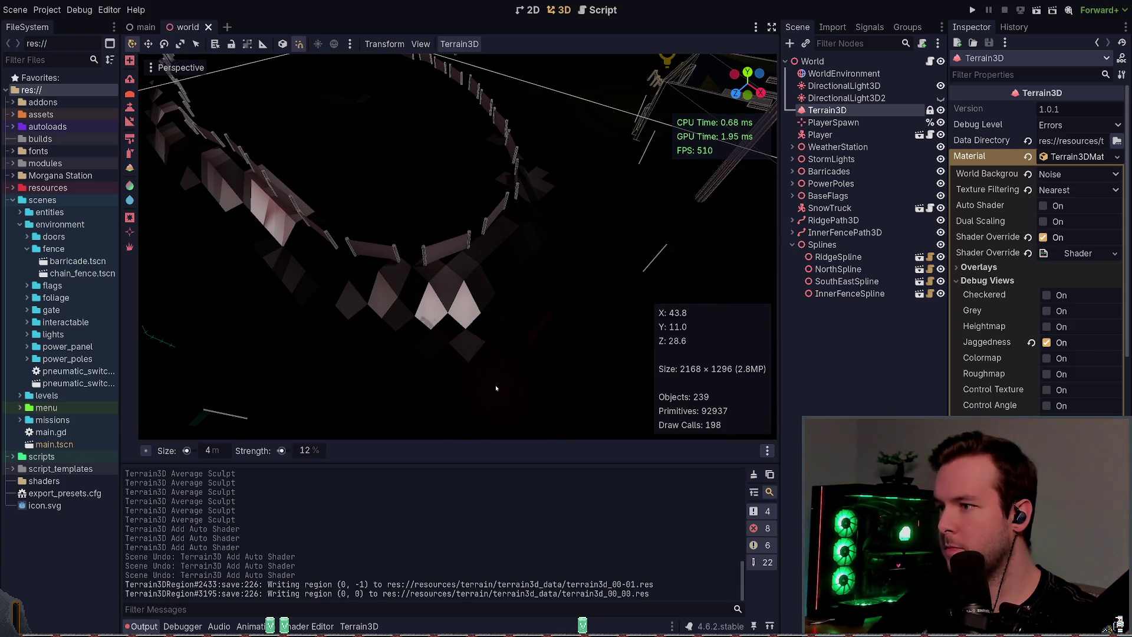
left_click(469, 336)
left_click(461, 331)
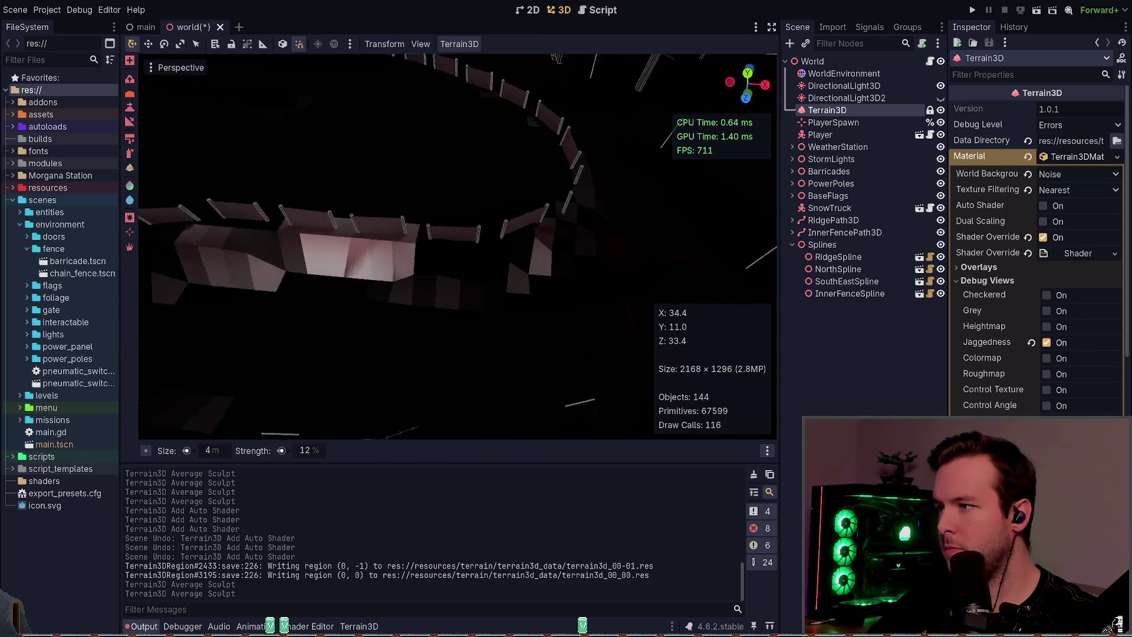
left_click(495, 313)
left_click(488, 313)
left_click(480, 321)
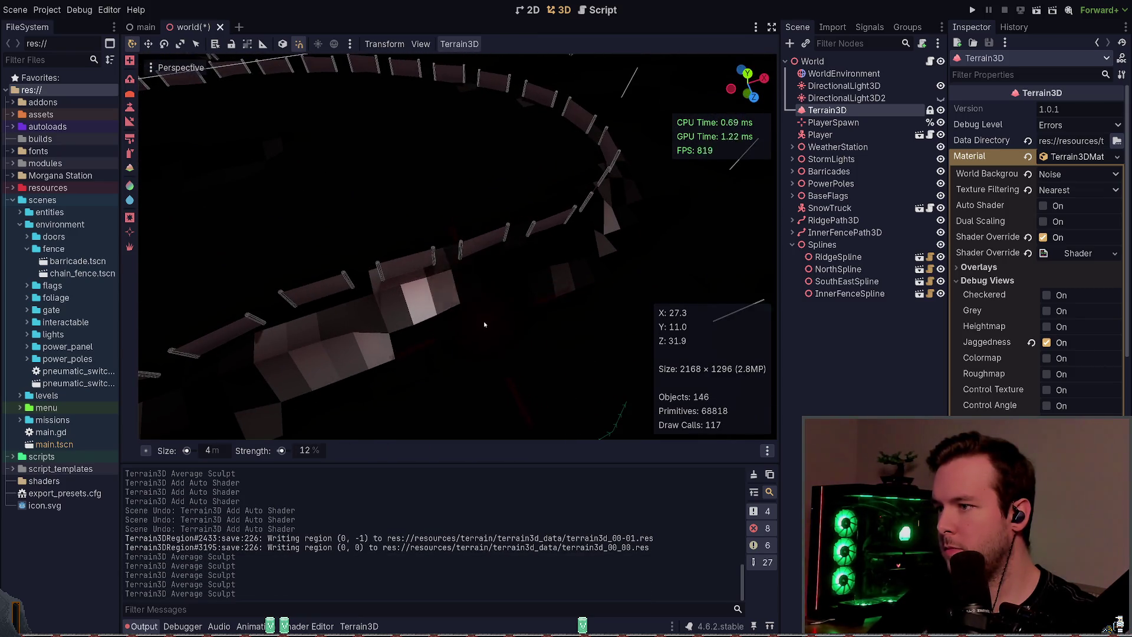
left_click(460, 333)
left_click(438, 346)
left_click(437, 347)
left_click(442, 343)
left_click(548, 321)
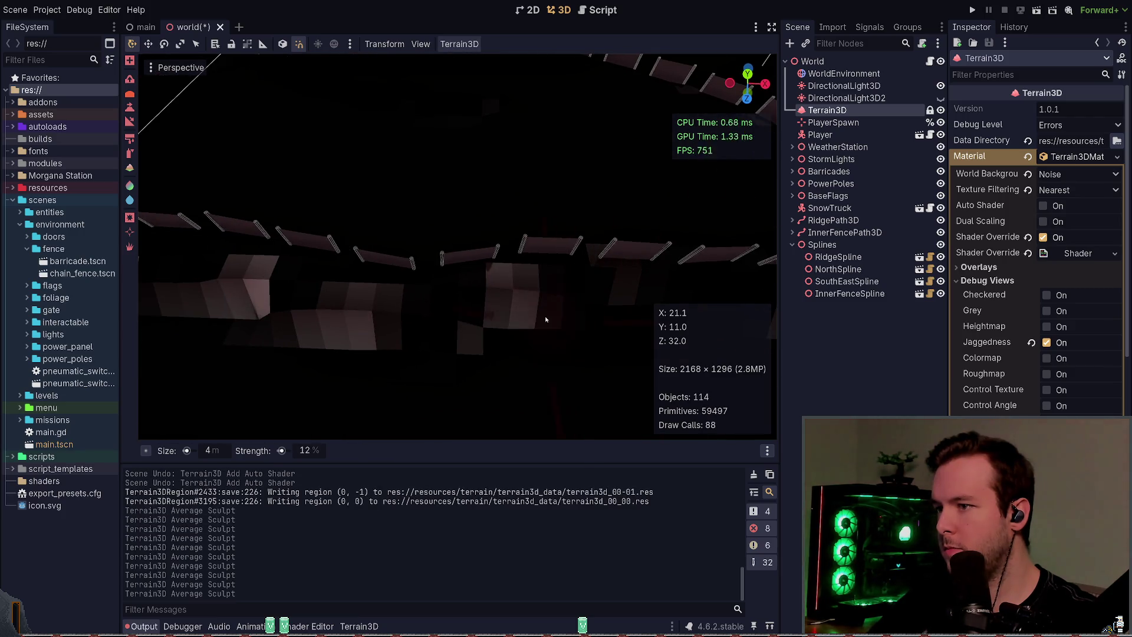
left_click(522, 318)
left_click(502, 317)
- Smooth the terrain patches beside the fence and view the whole fence loop
scroll(573, 319, "up", 2)
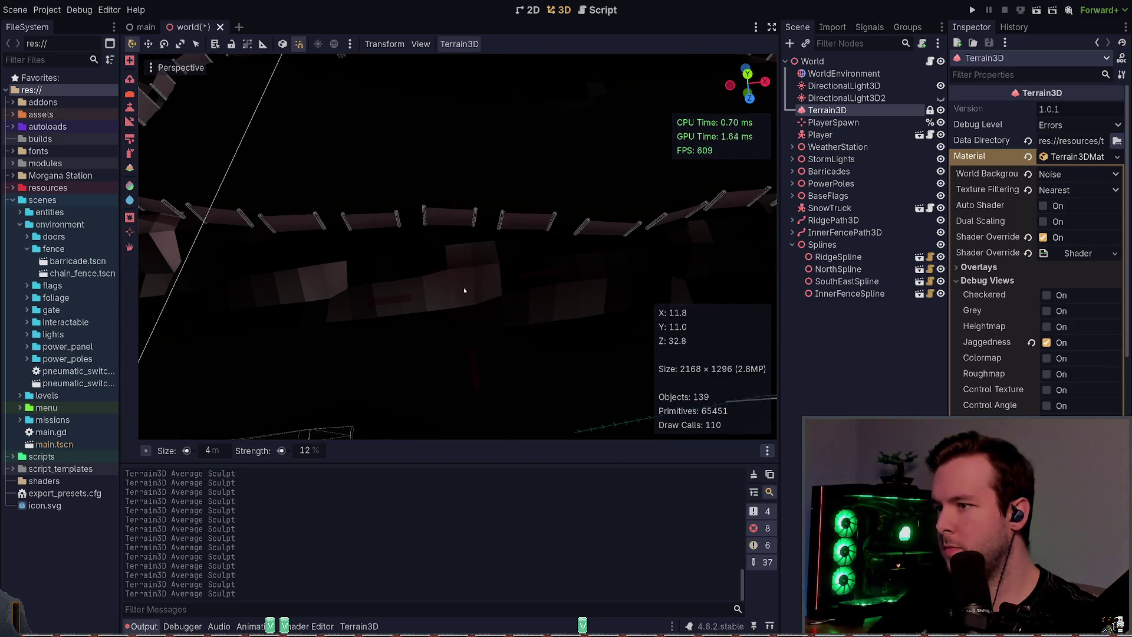
left_click(592, 232)
left_click(569, 242)
left_click(523, 272)
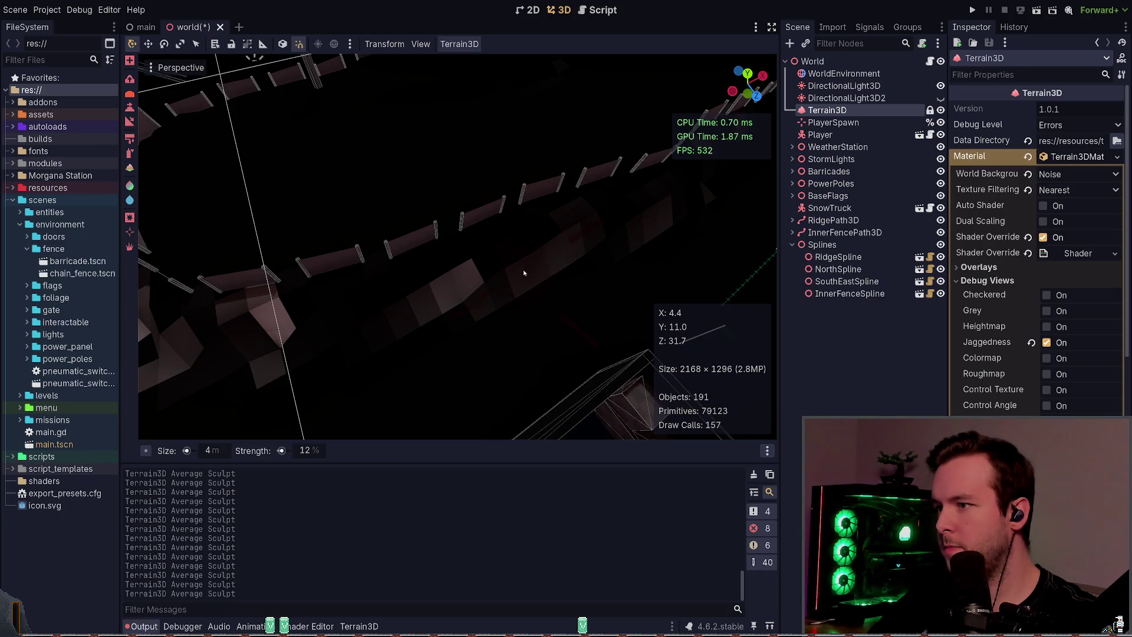
left_click(507, 282)
left_click(466, 292)
left_click(512, 323)
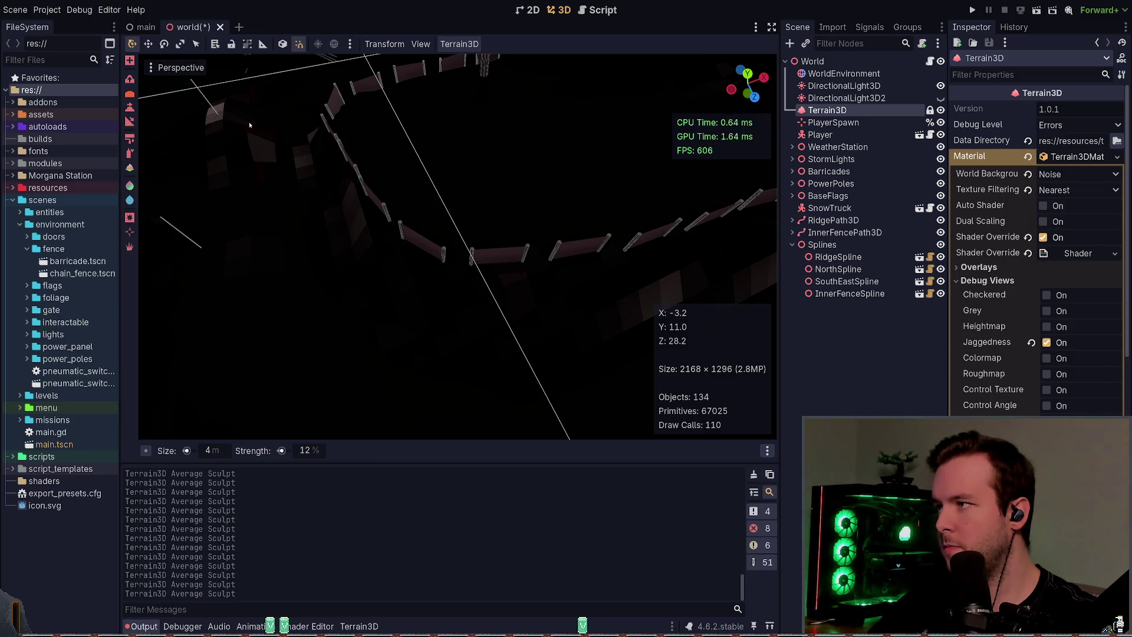
left_click_drag(226, 112, 614, 403)
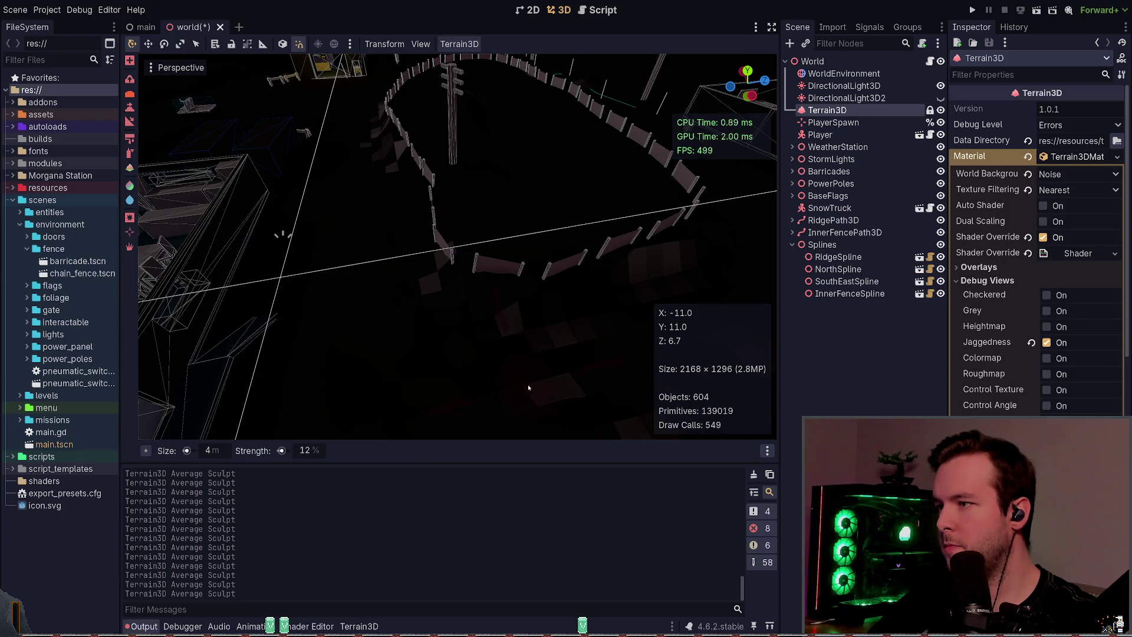
left_click_drag(529, 388, 513, 309)
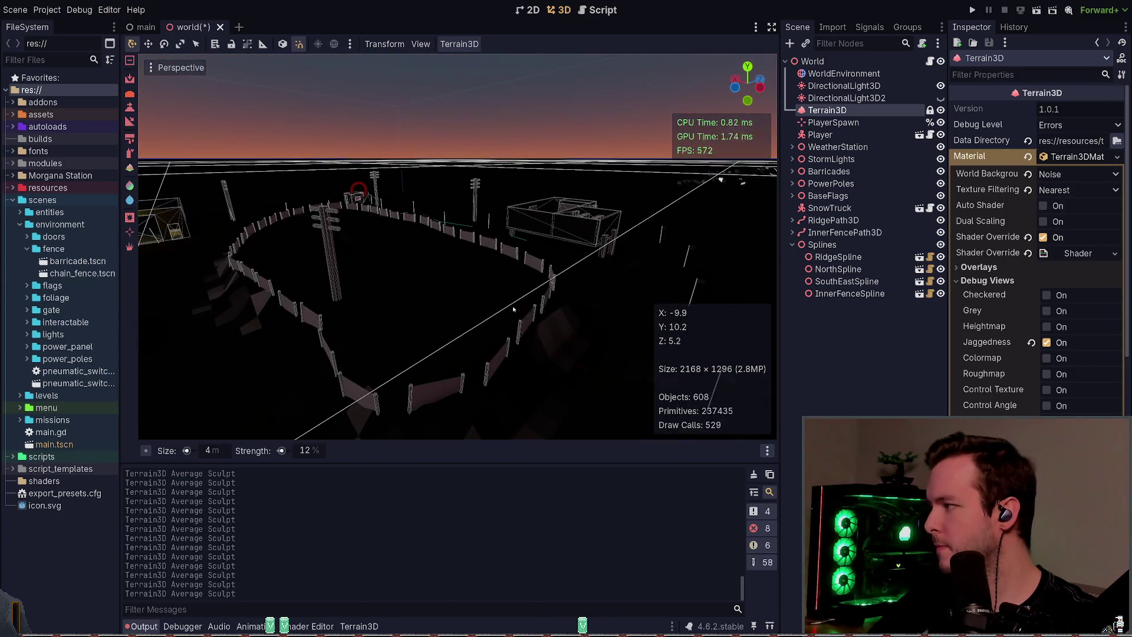
- Save the scene, turn off the Jaggedness debug view, and run the project
key("ctrl+s")
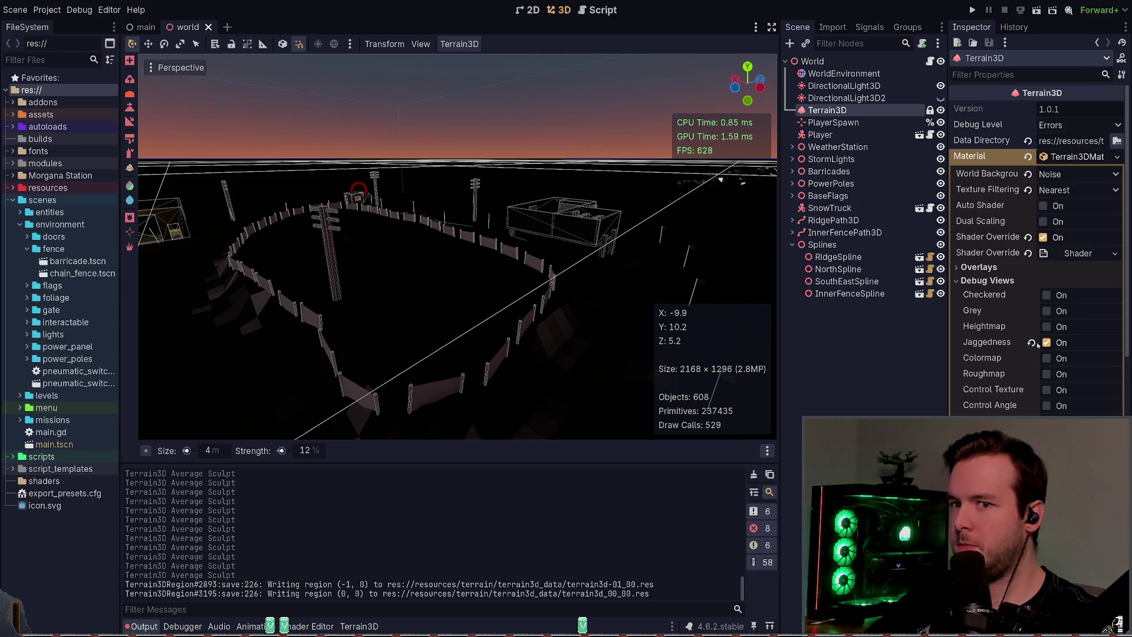
left_click(1046, 343)
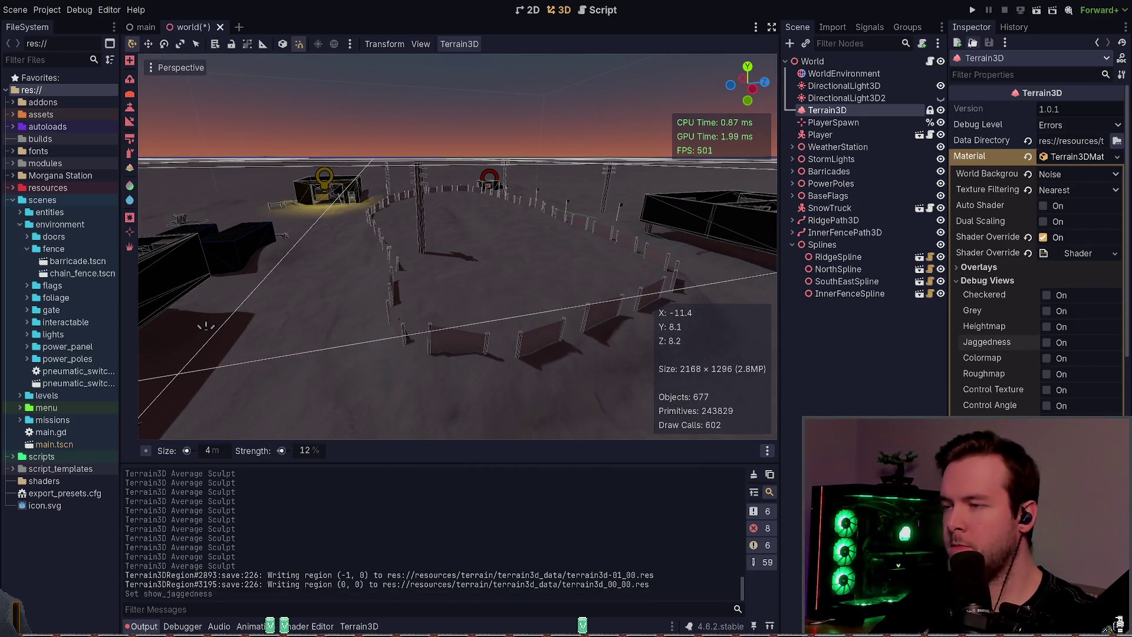
left_click(973, 10)
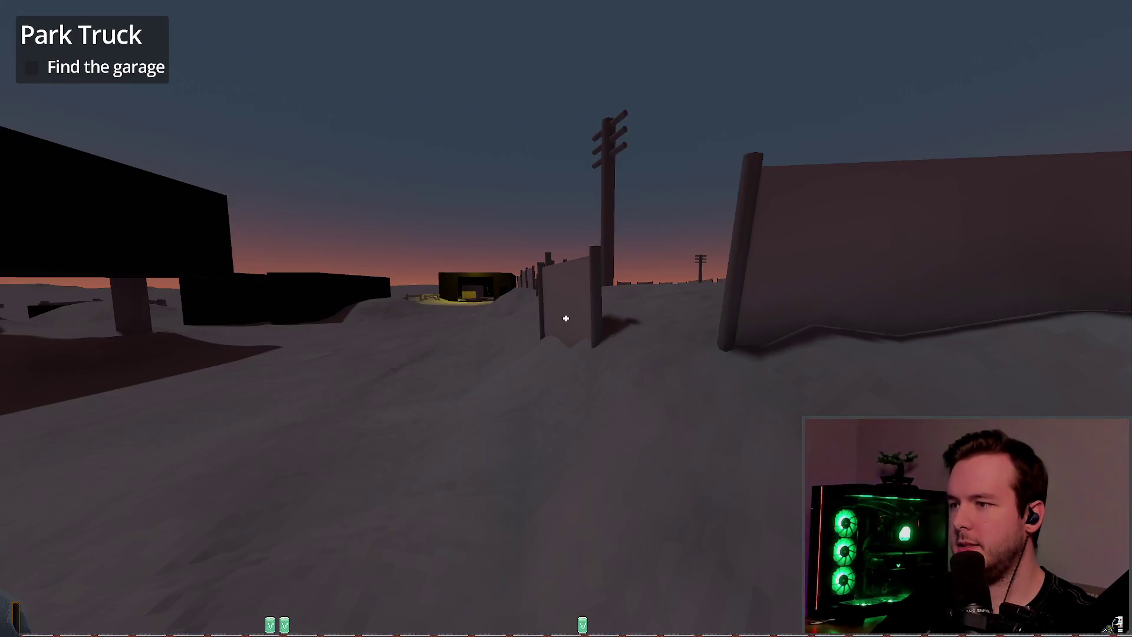
- Walk along the fences toward the telephone pole, then pause and stop the game with F8
key("w")
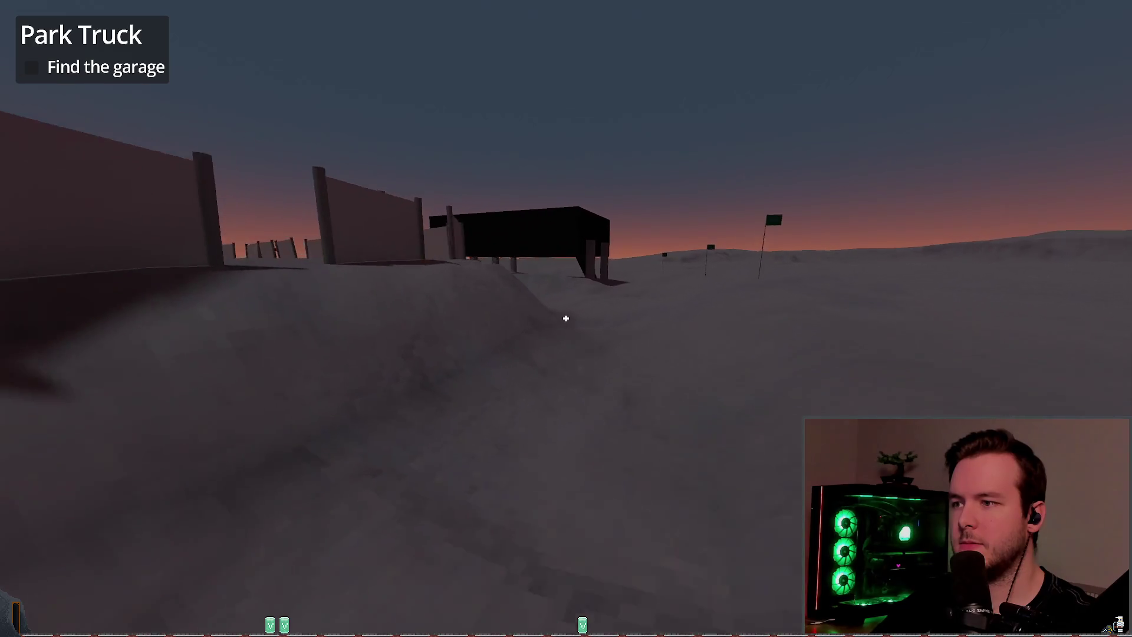
key("w")
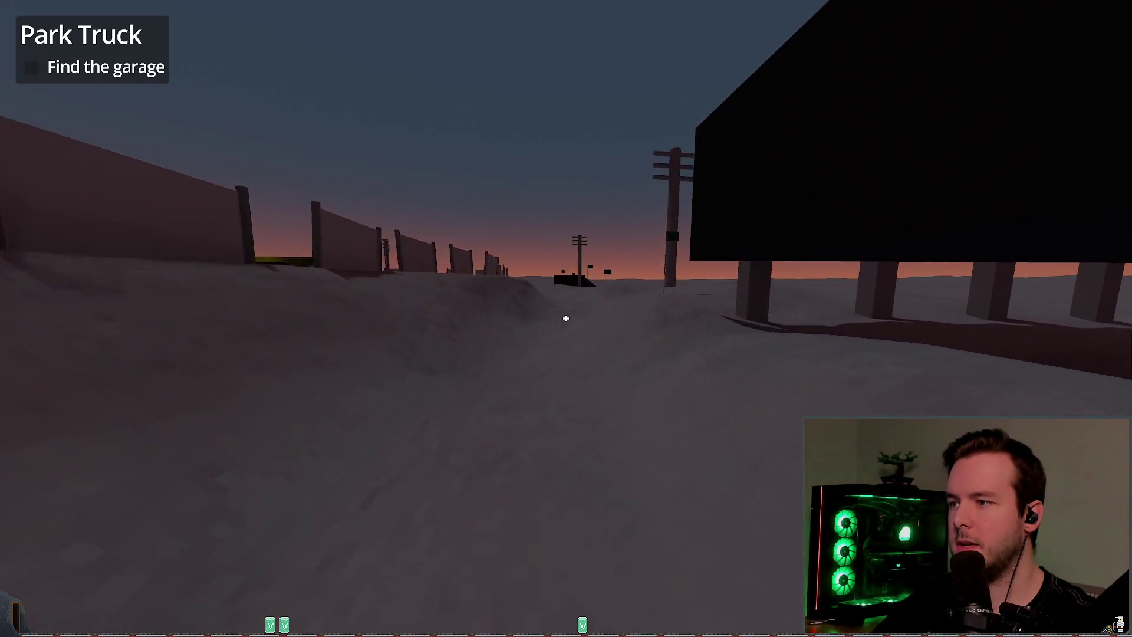
key("w")
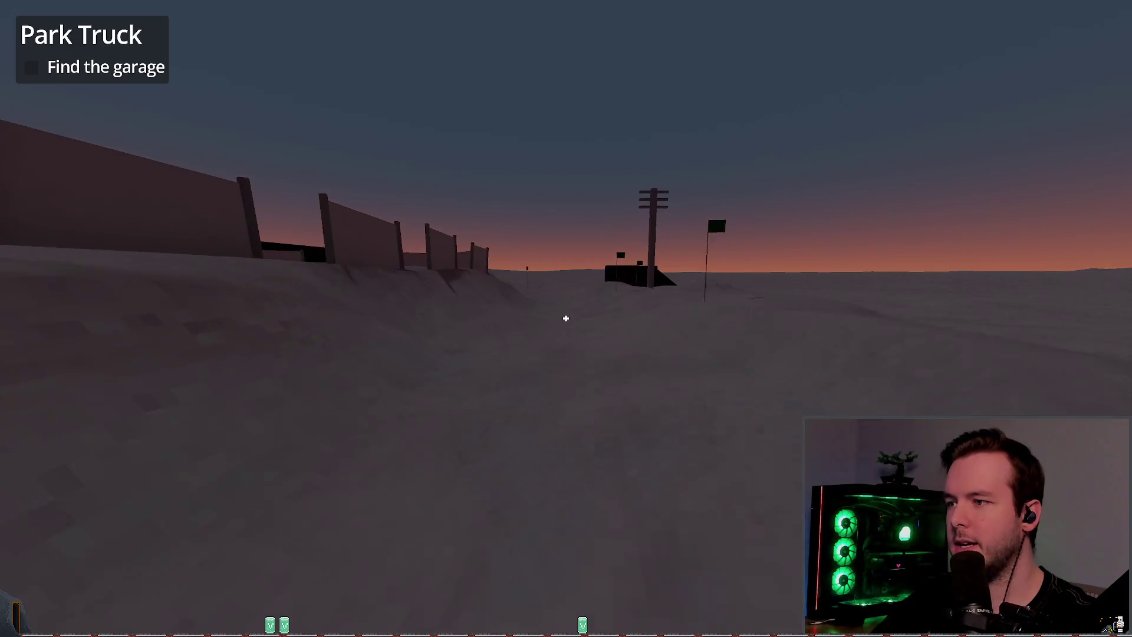
key("w")
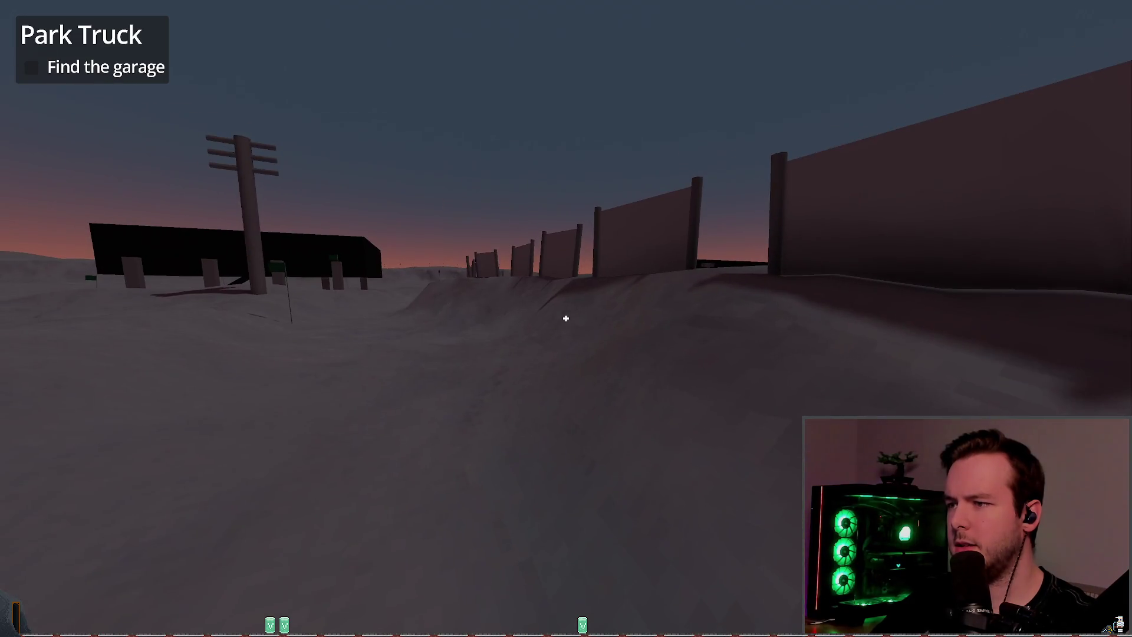
key("w")
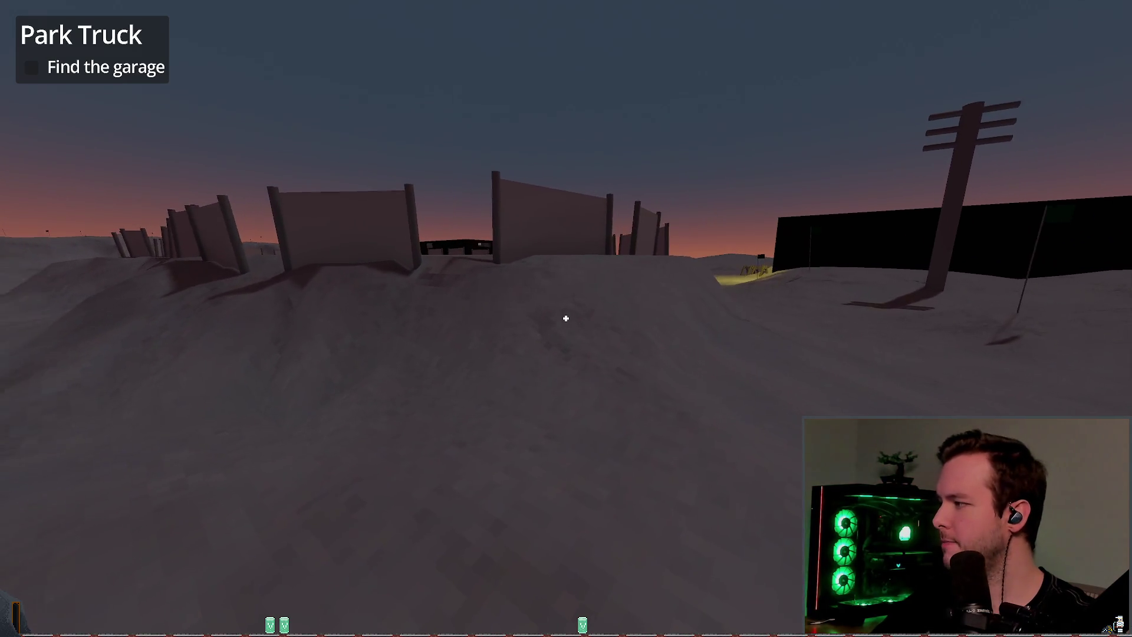
key("Escape")
key("F8")
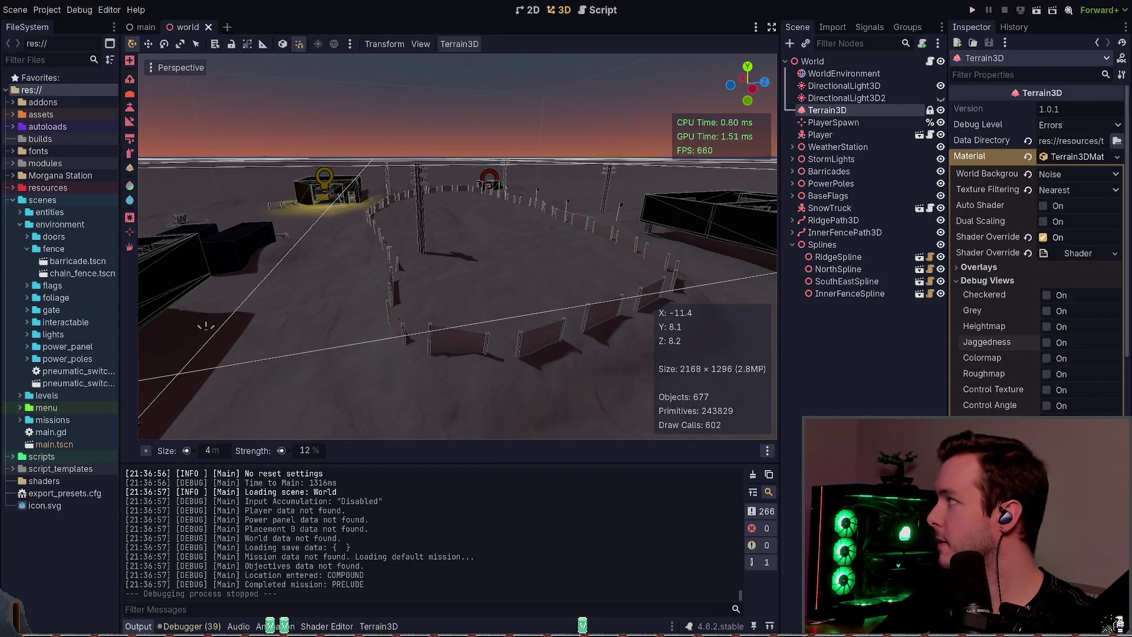
- Smooth one more jagged spot by the fence under the Jaggedness view, save, and rerun the game
key("w")
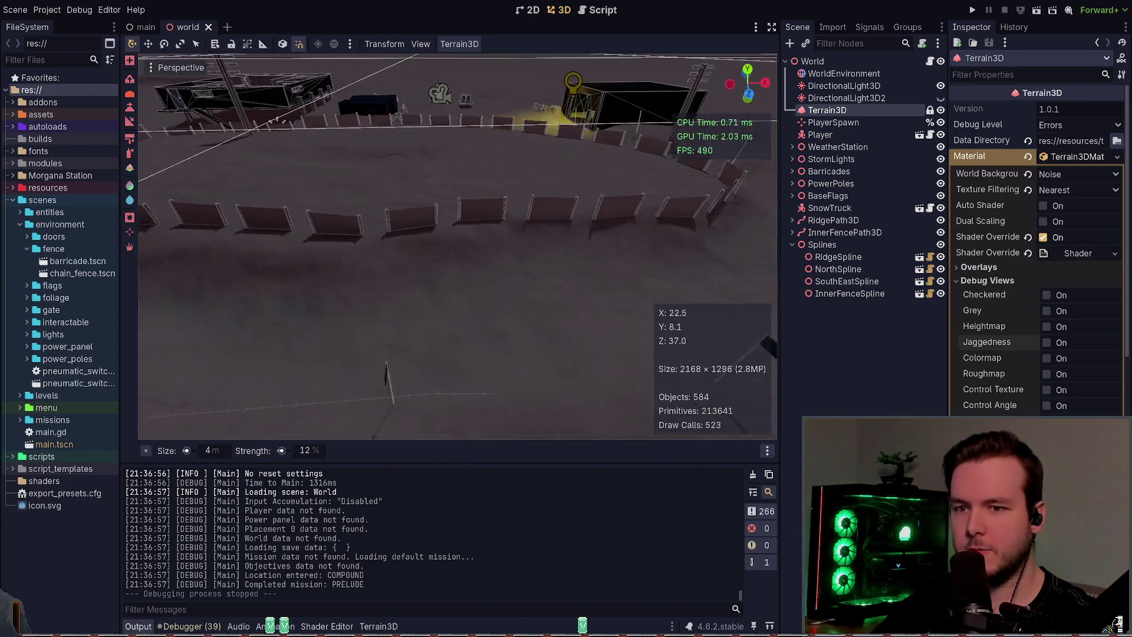
left_click(1046, 342)
key("w")
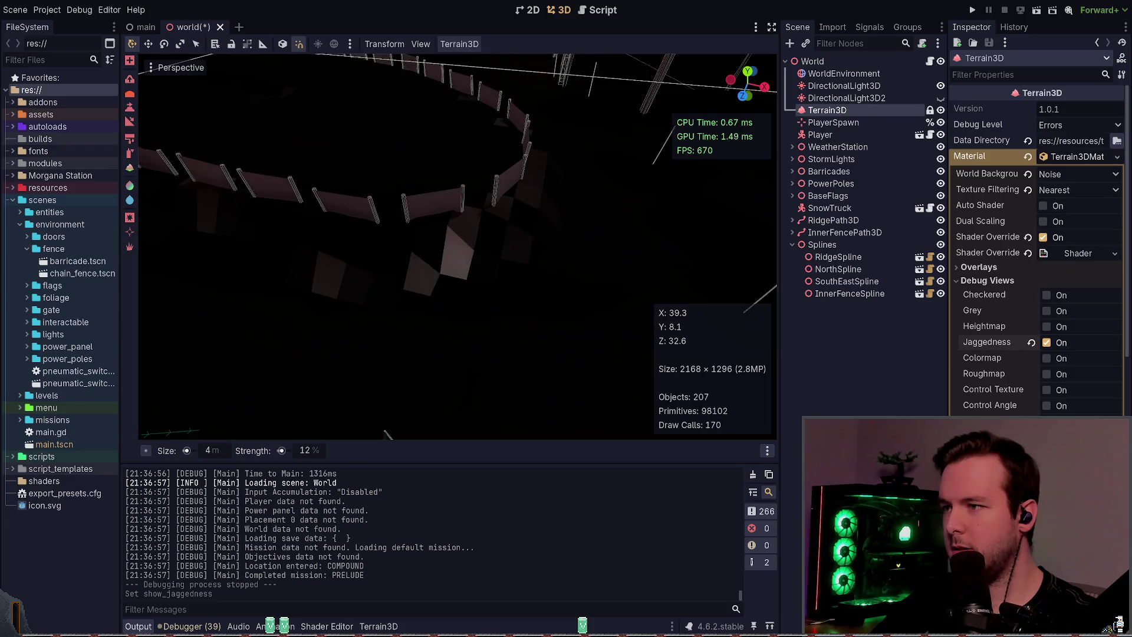
left_click(1047, 343)
key("ctrl+s")
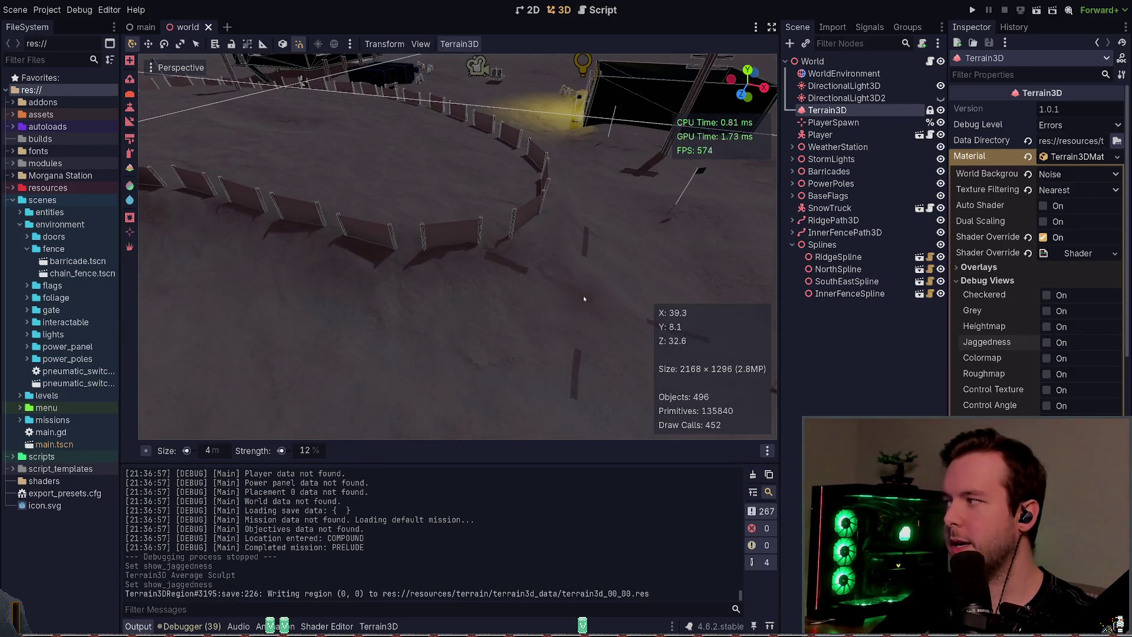
left_click(973, 10)
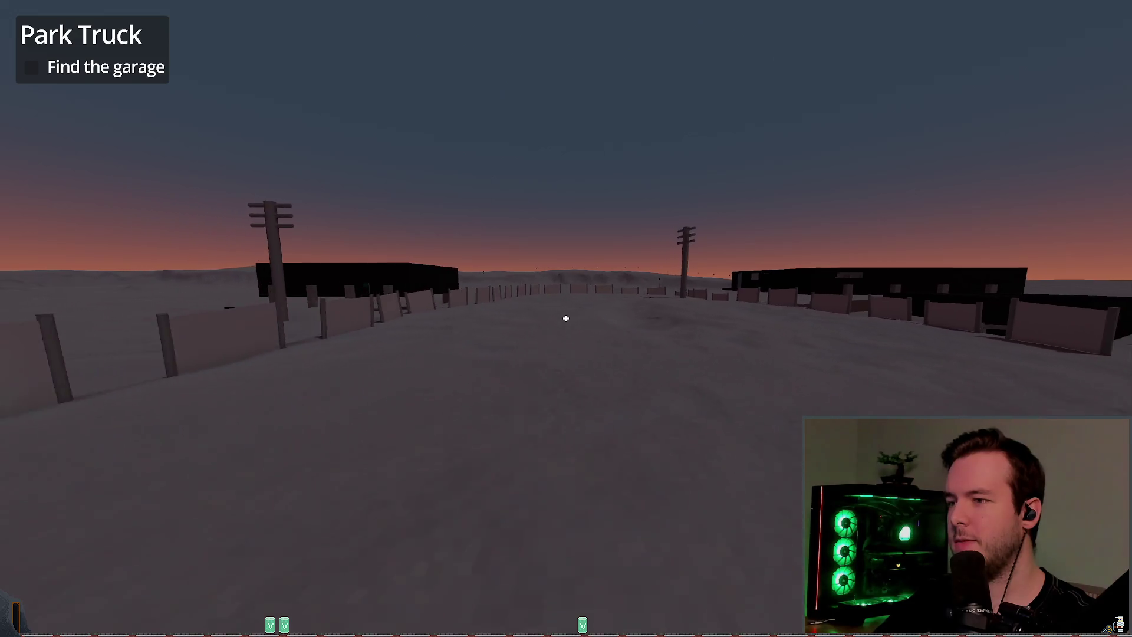
- Pause the game with Esc and quit back to the editor
key("Escape")
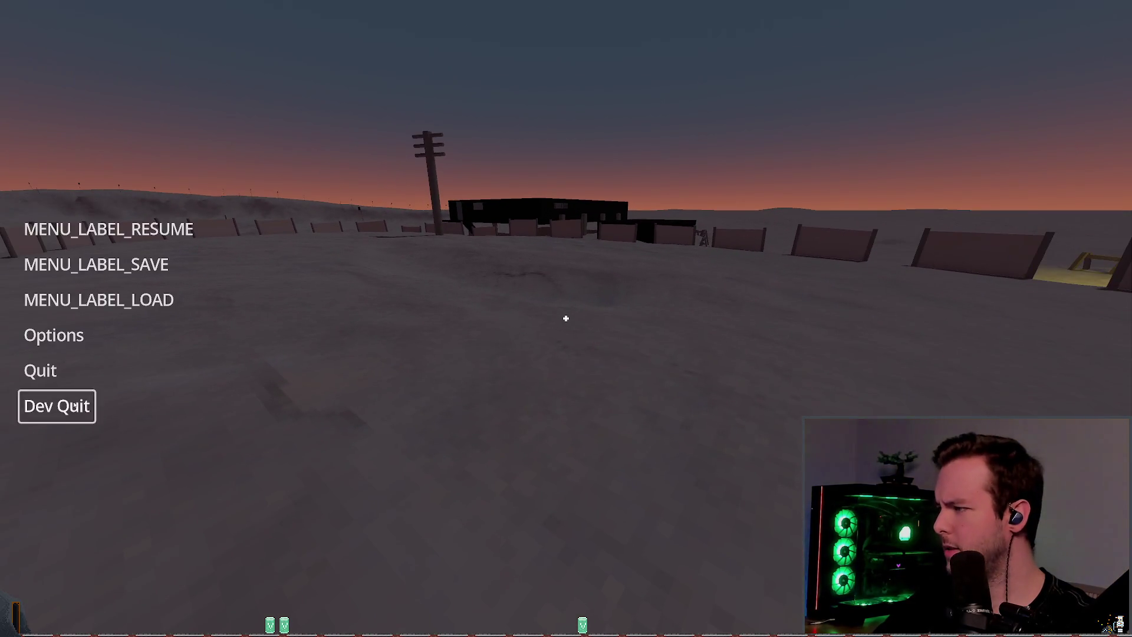
key("Return")
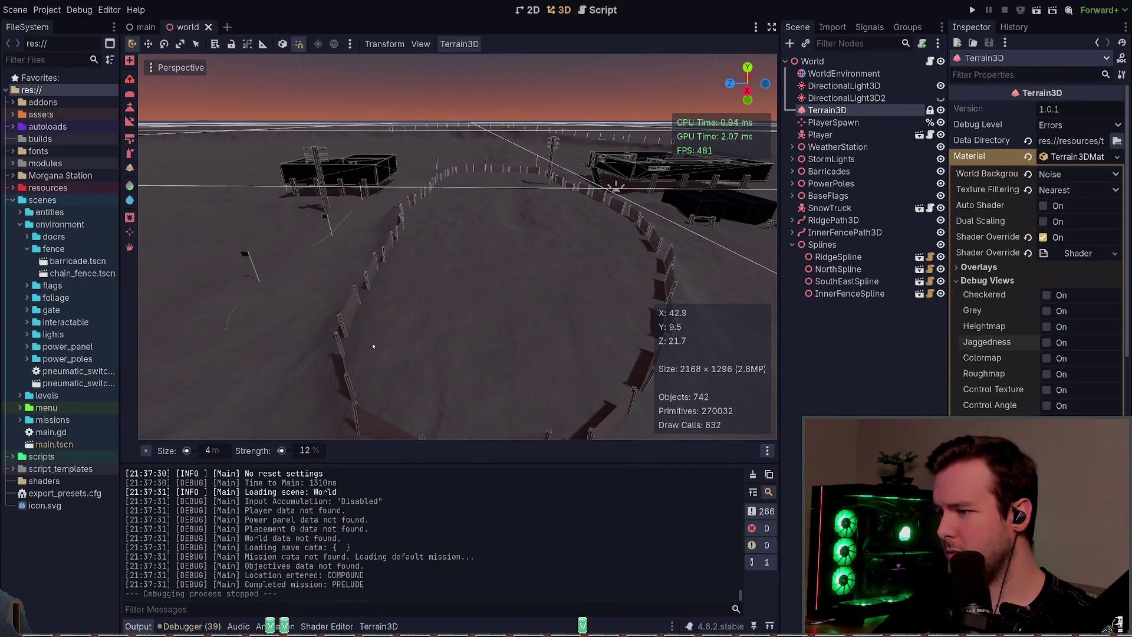
- Raise terrain patches near the fence and inside the ring, undoing the bad strokes
left_click_drag(482, 346, 442, 323)
mouse_move(526, 276)
left_mouse_down()
mouse_move(561, 276)
mouse_move(586, 255)
left_mouse_up()
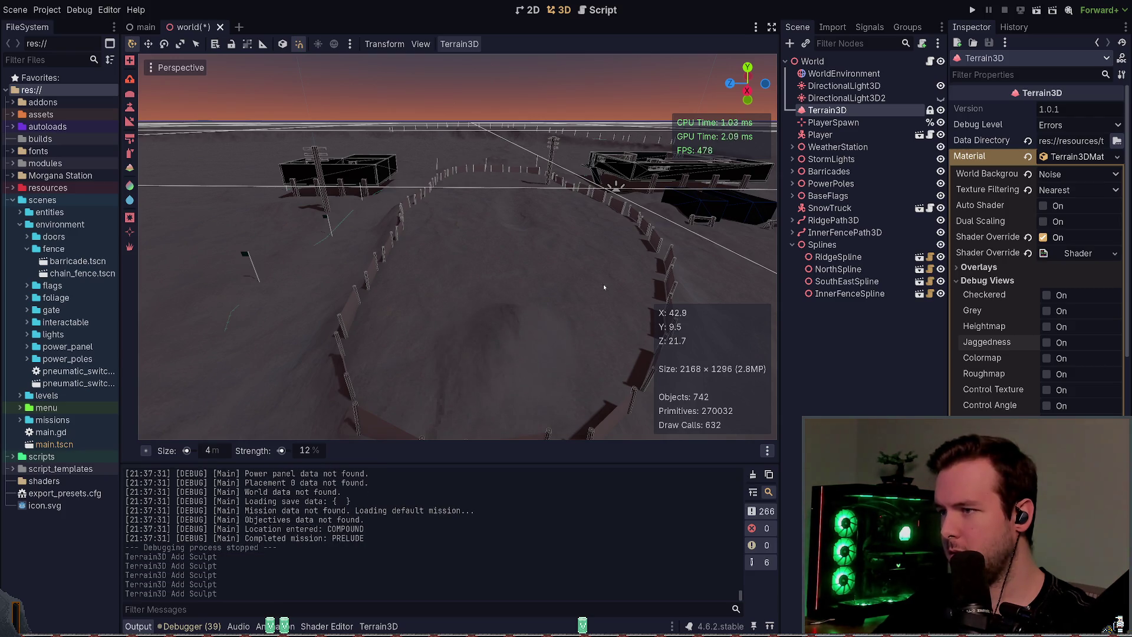
key("ctrl+z")
key("ctrl+z")
left_click(594, 303)
left_click(502, 333)
left_click(468, 346)
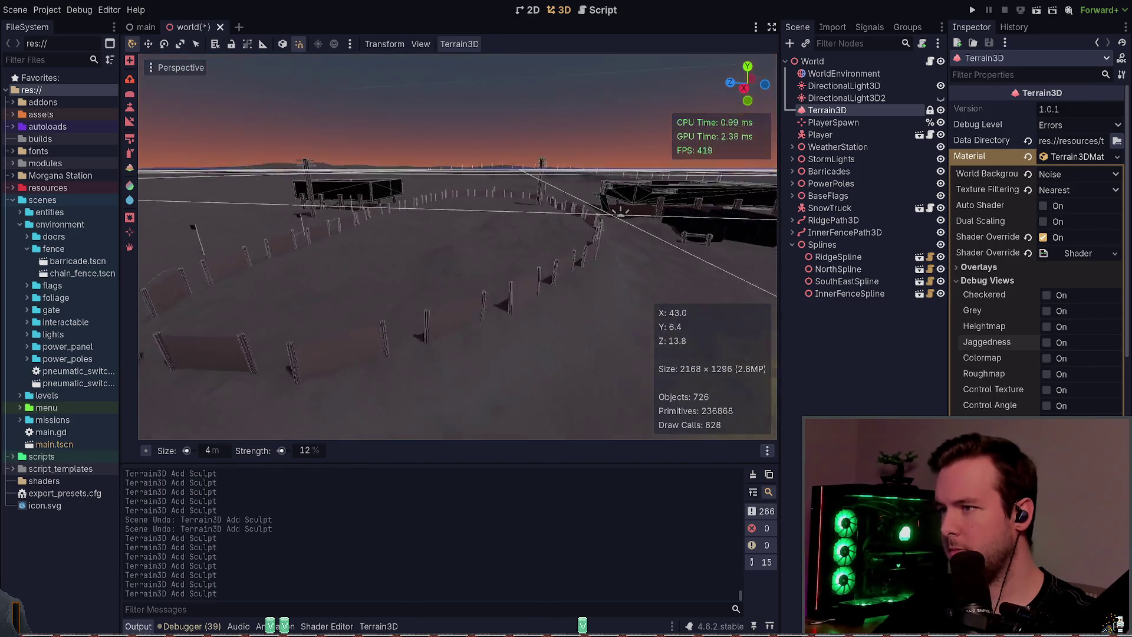
left_click(527, 279)
left_click(382, 256)
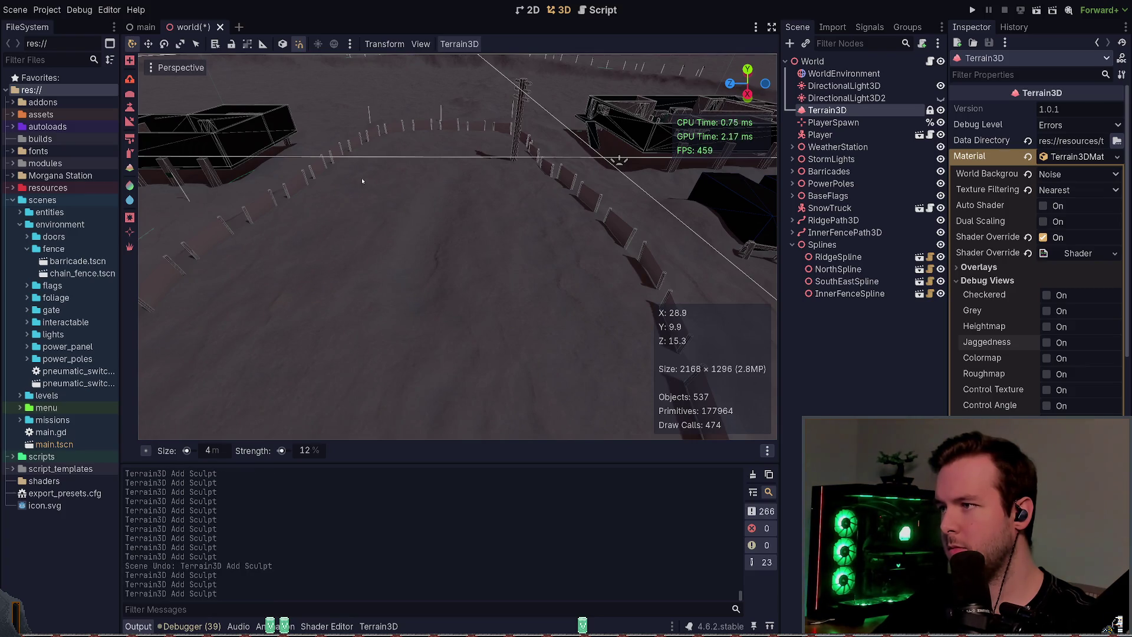
mouse_move(564, 242)
left_mouse_down()
mouse_move(574, 295)
mouse_move(519, 196)
left_mouse_up()
left_click_drag(568, 267, 364, 292)
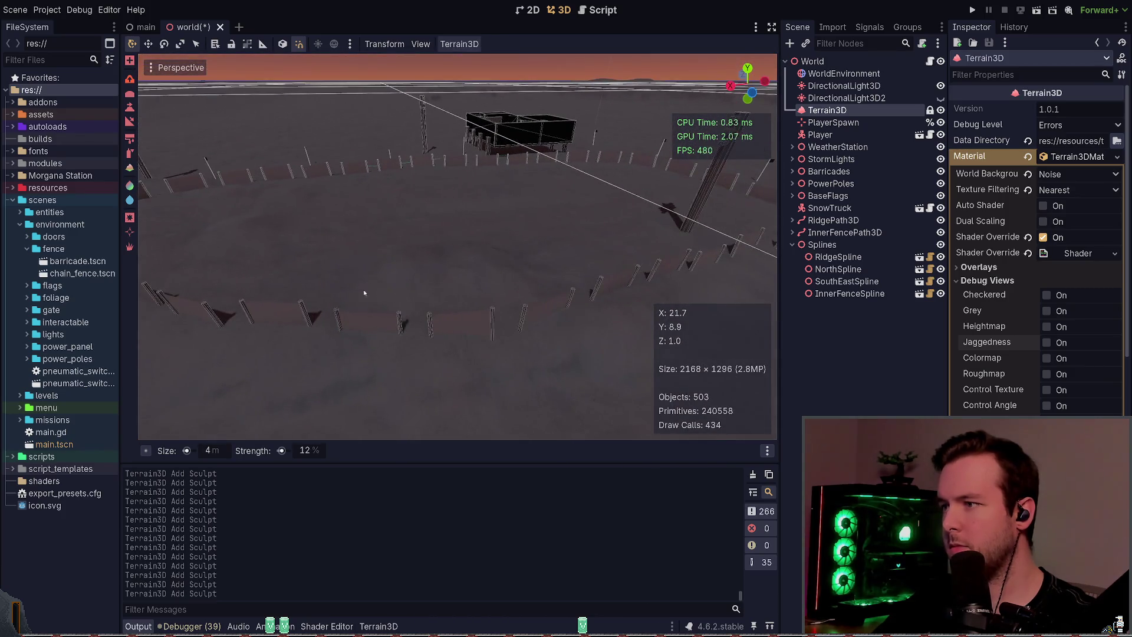
mouse_move(305, 262)
left_mouse_down()
mouse_move(497, 282)
mouse_move(408, 310)
left_mouse_up()
key("ctrl+z")
key("ctrl+z")
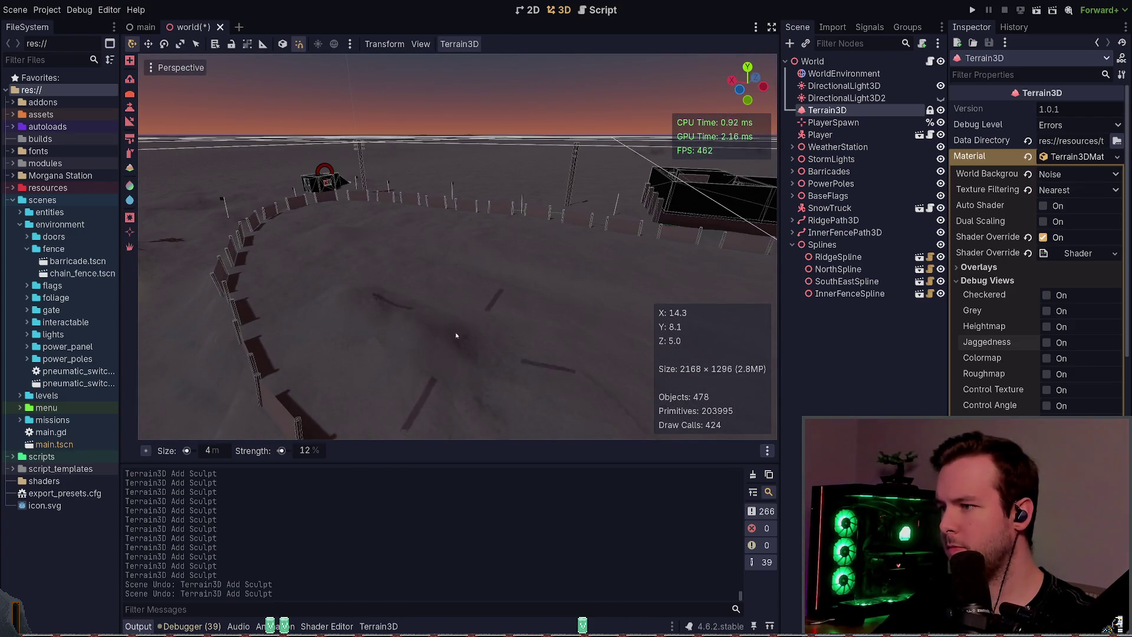
- Smooth out the bumpy terrain patches and save the world scene
left_click(413, 354, "shift")
left_click(351, 257, "shift")
left_click(377, 260, "shift")
left_click(404, 259, "shift")
left_click(403, 259, "shift")
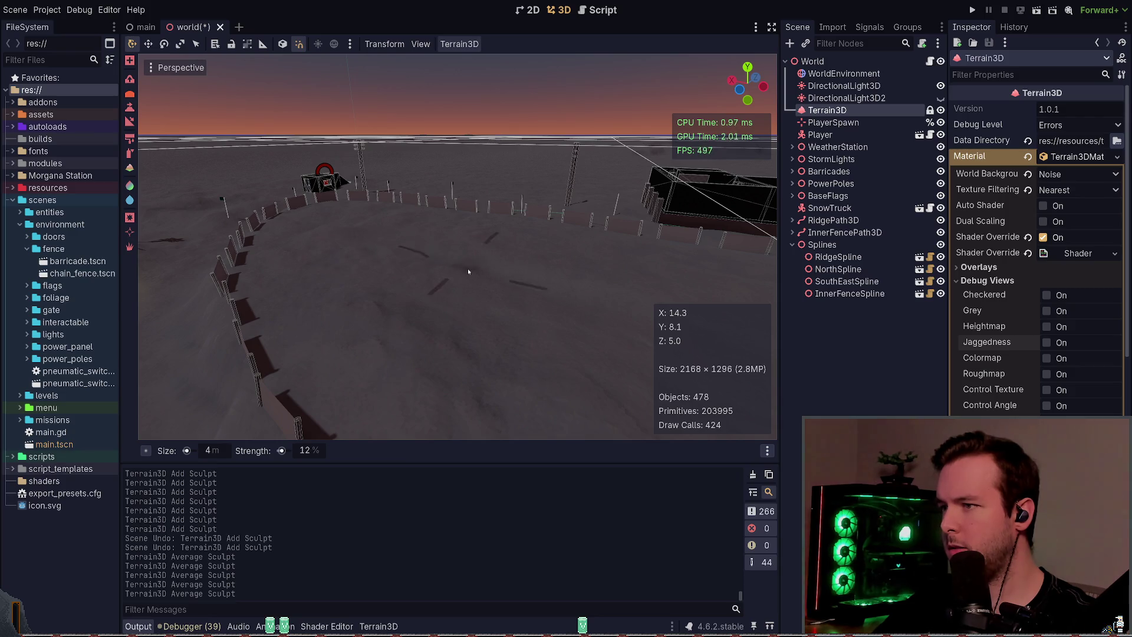
left_click_drag(469, 268, 473, 260)
left_click(571, 256, "shift")
left_click_drag(572, 256, 517, 257)
key("ctrl+s")
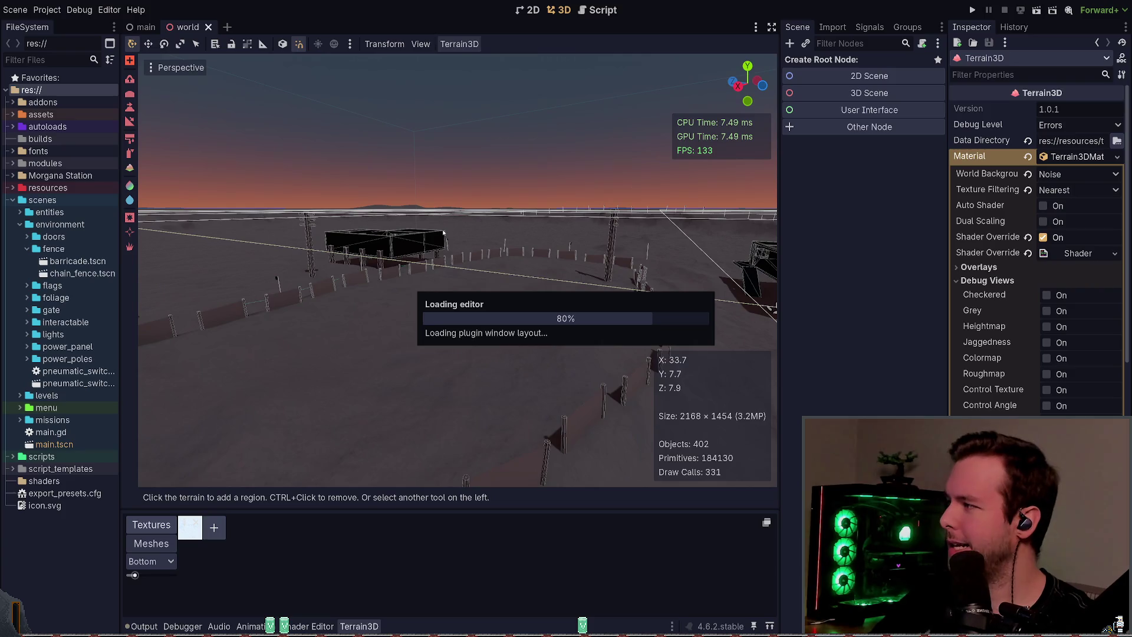
- Clear the errors from the Output log and select the terrain sculpting tool
left_click(143, 626)
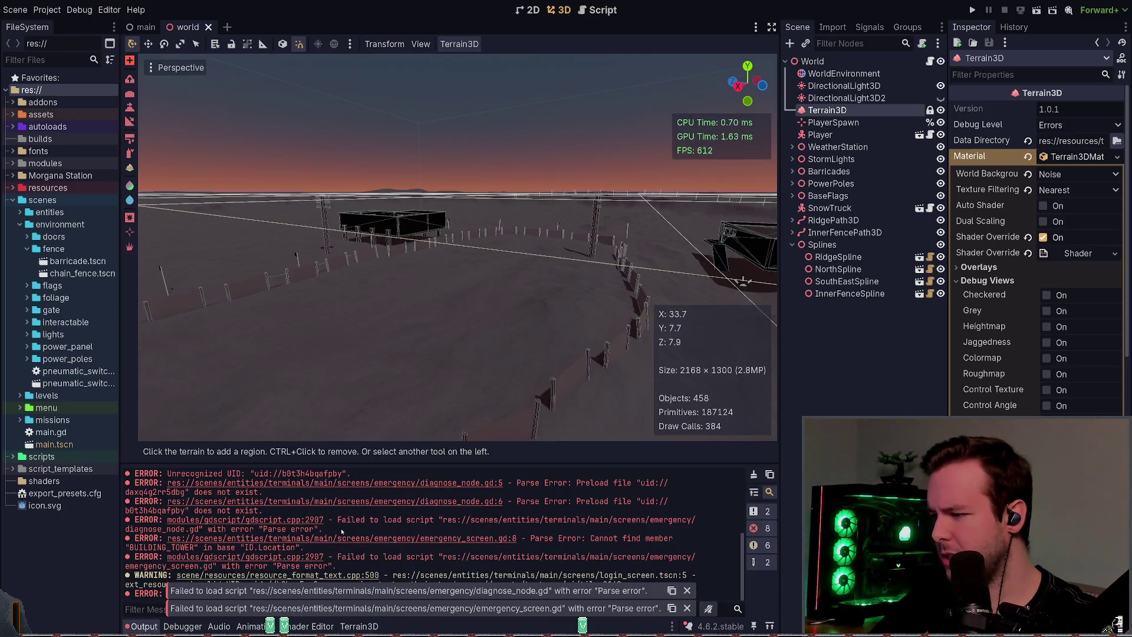
left_click_drag(475, 347, 508, 360)
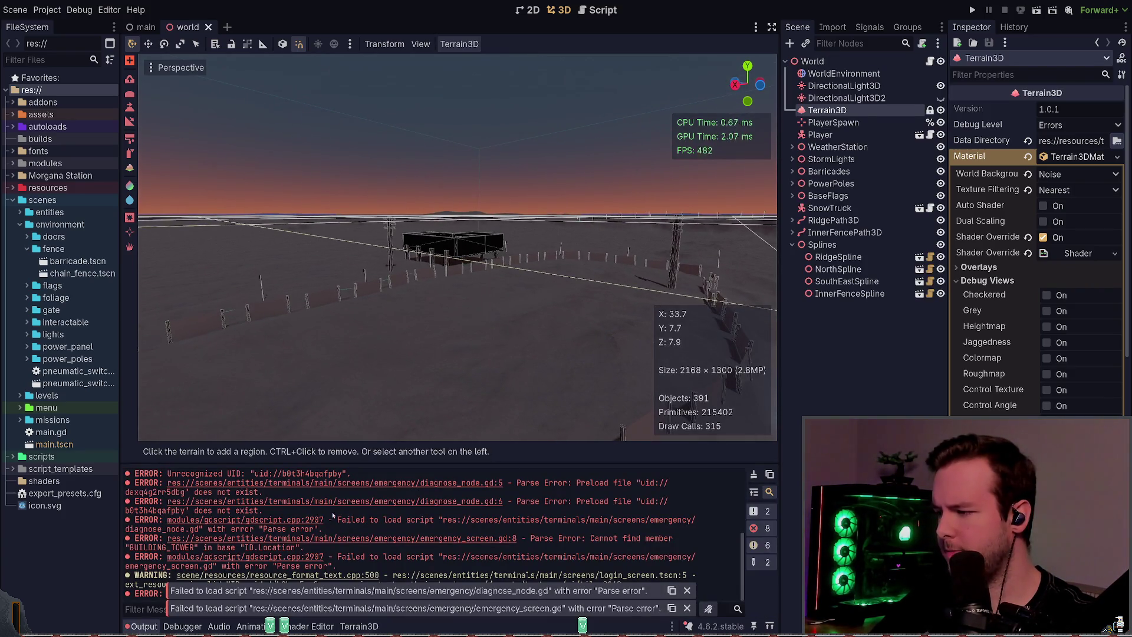
left_click_drag(332, 514, 360, 510)
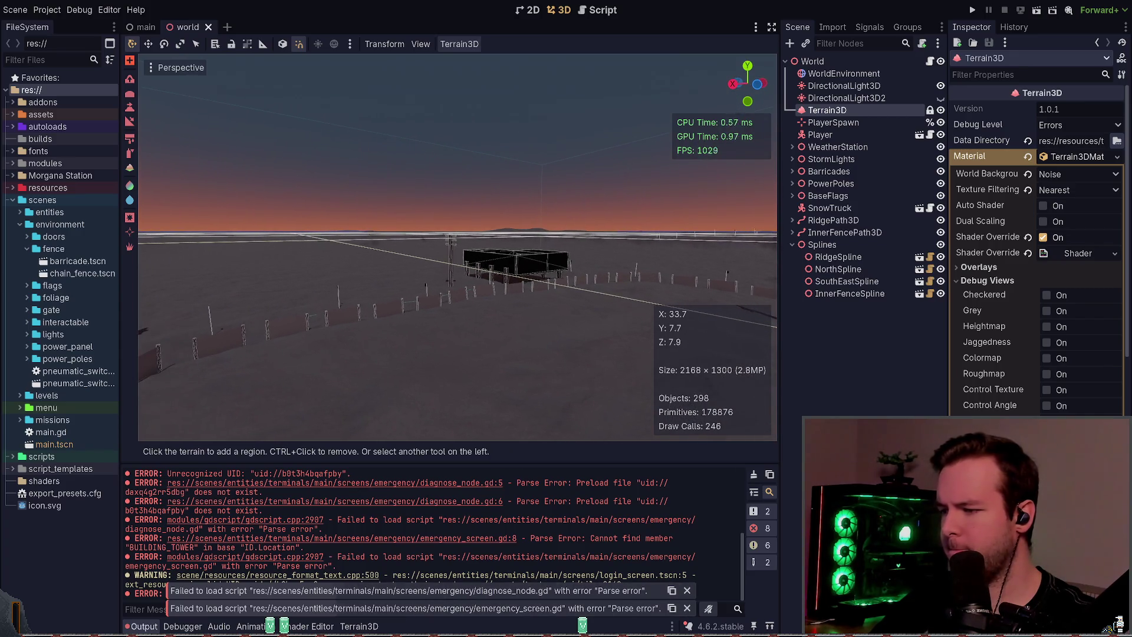
left_click_drag(525, 335, 623, 411)
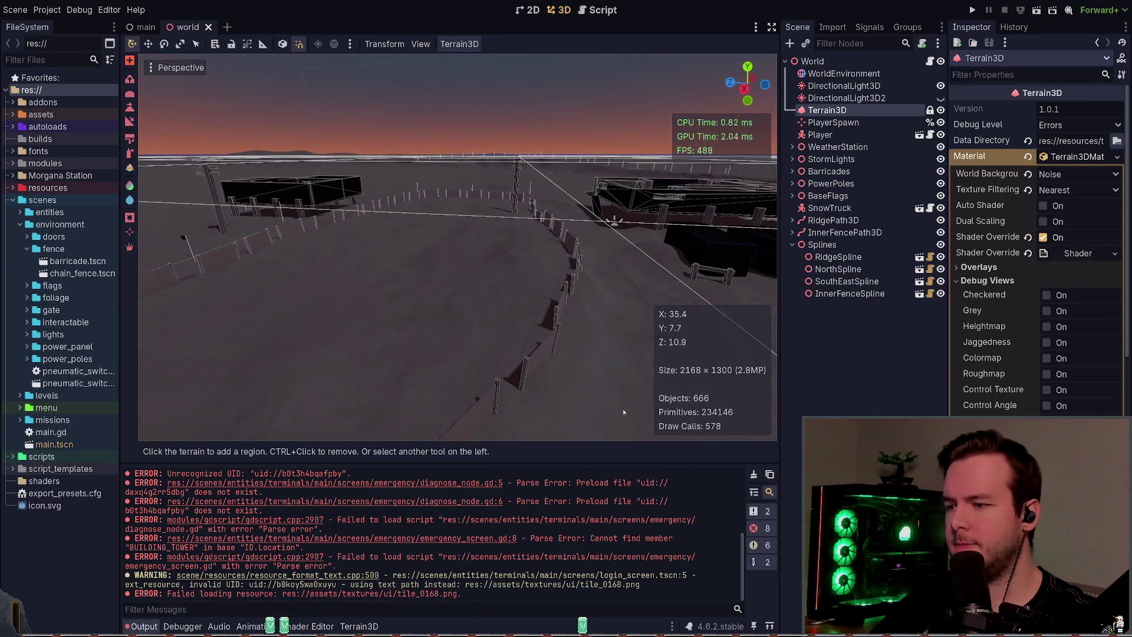
left_click(754, 475)
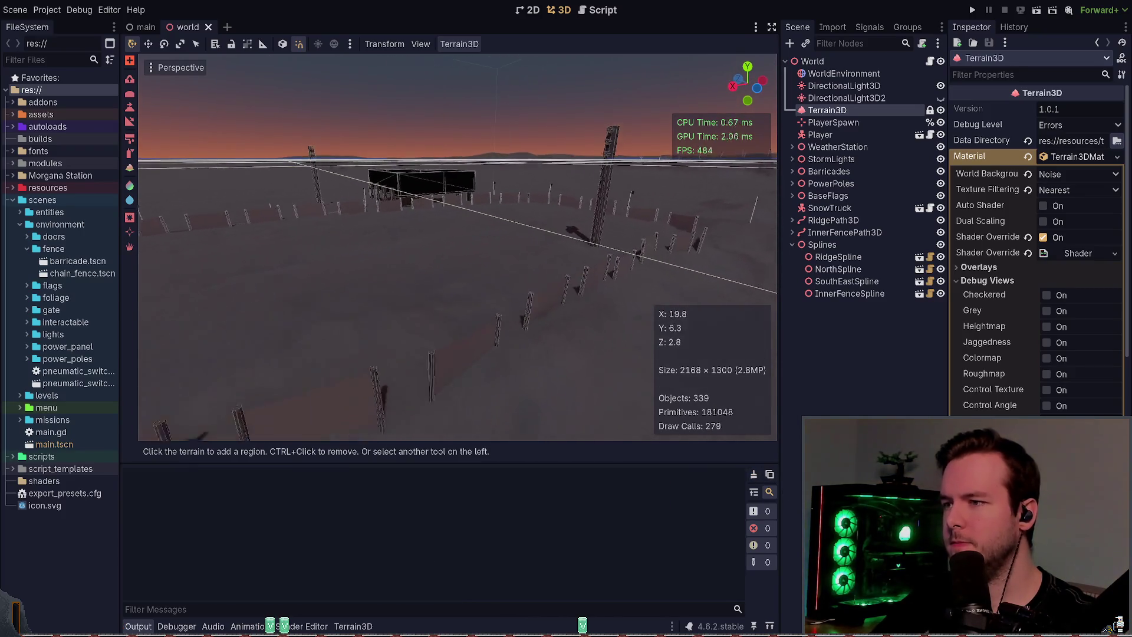
left_click_drag(615, 264, 615, 264)
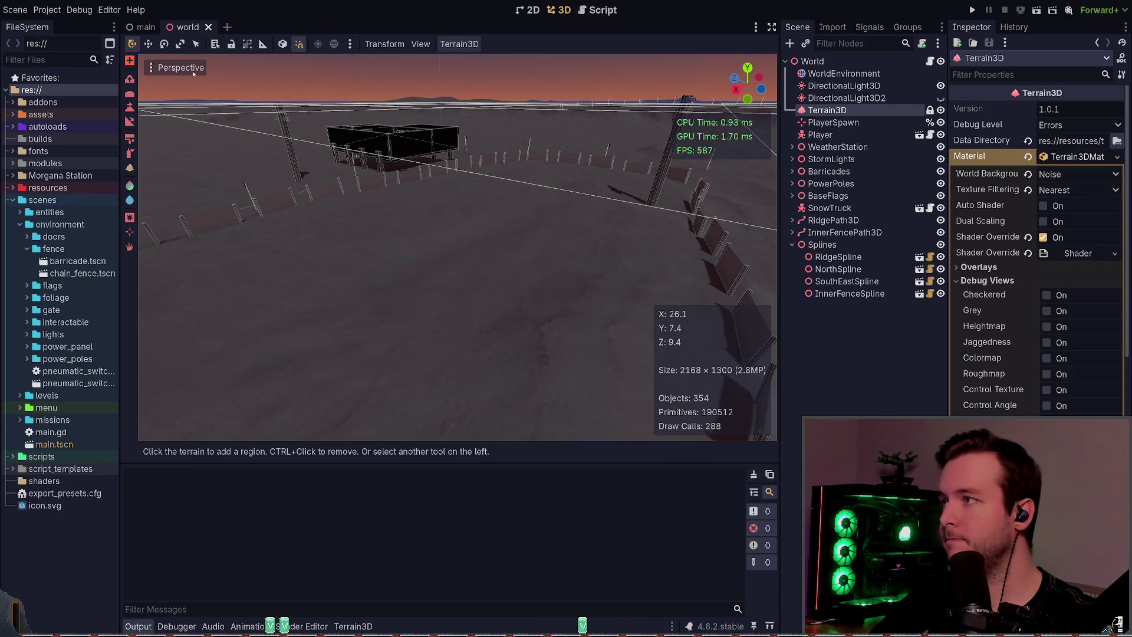
left_click(130, 79)
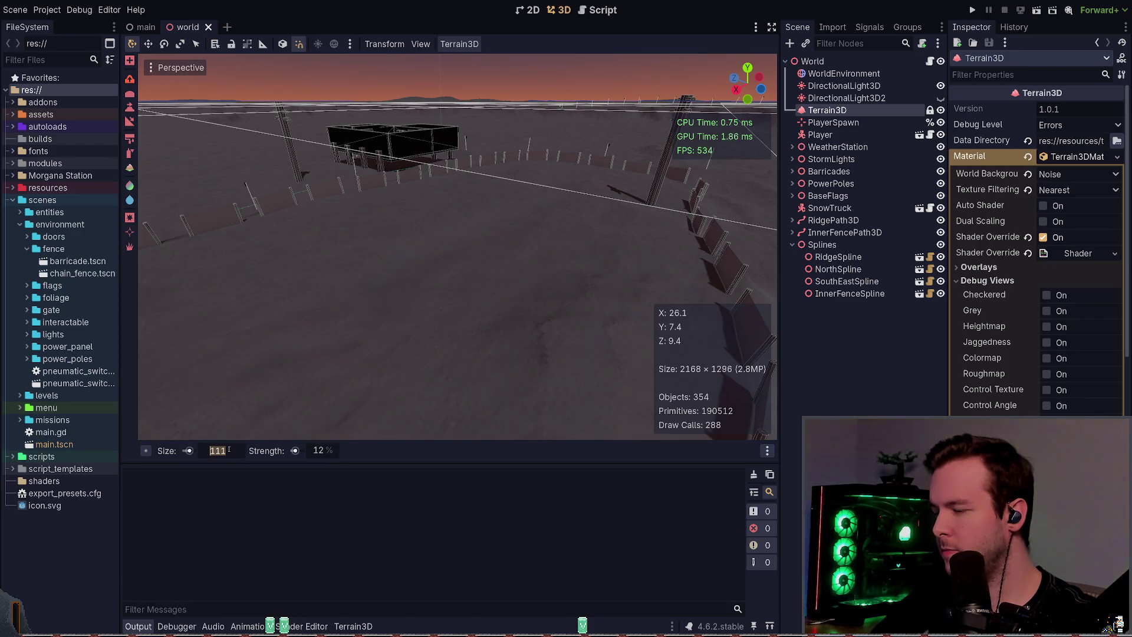
- Try 10 m brush strokes lowering the ground inside the fence ring, undoing them and saving
scroll(472, 269, "down", 3)
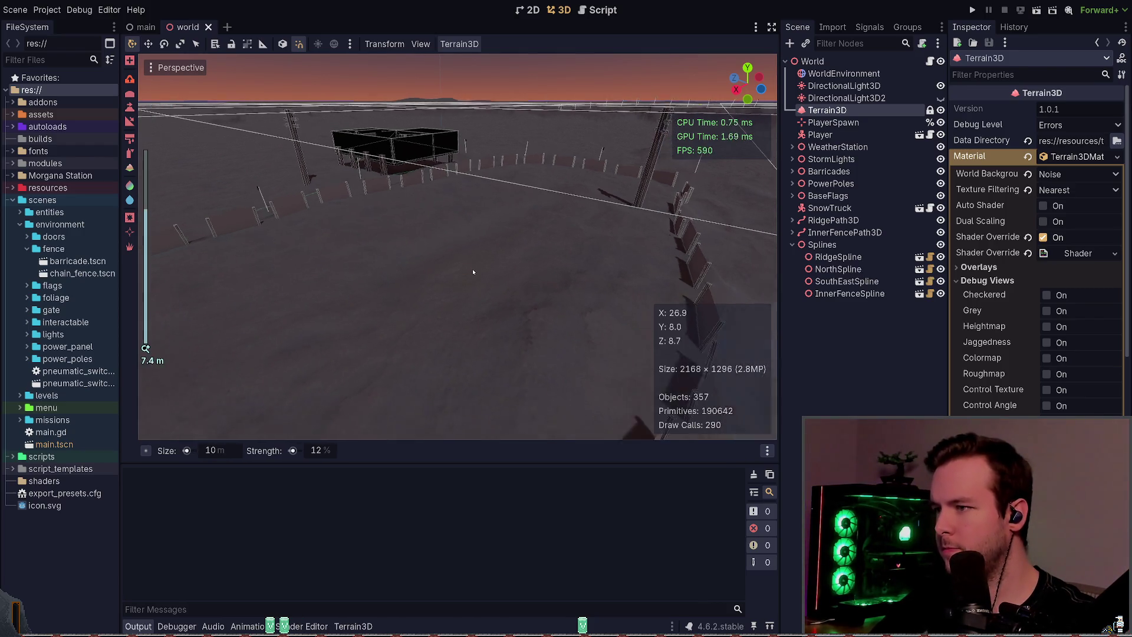
left_click_drag(471, 268, 424, 439)
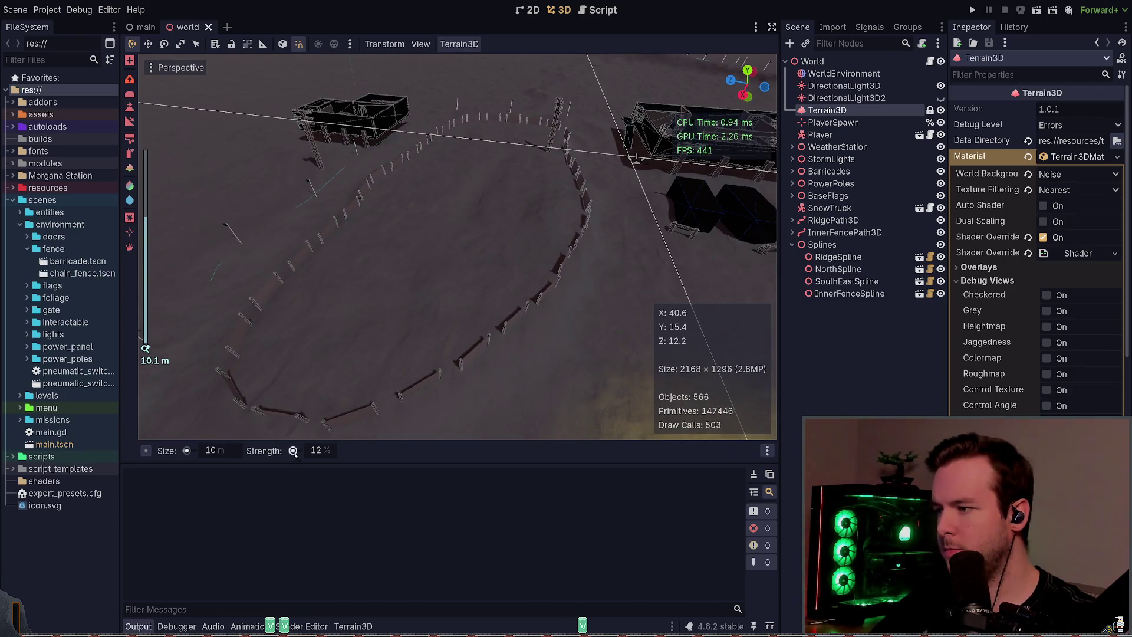
left_click_drag(295, 454, 424, 296)
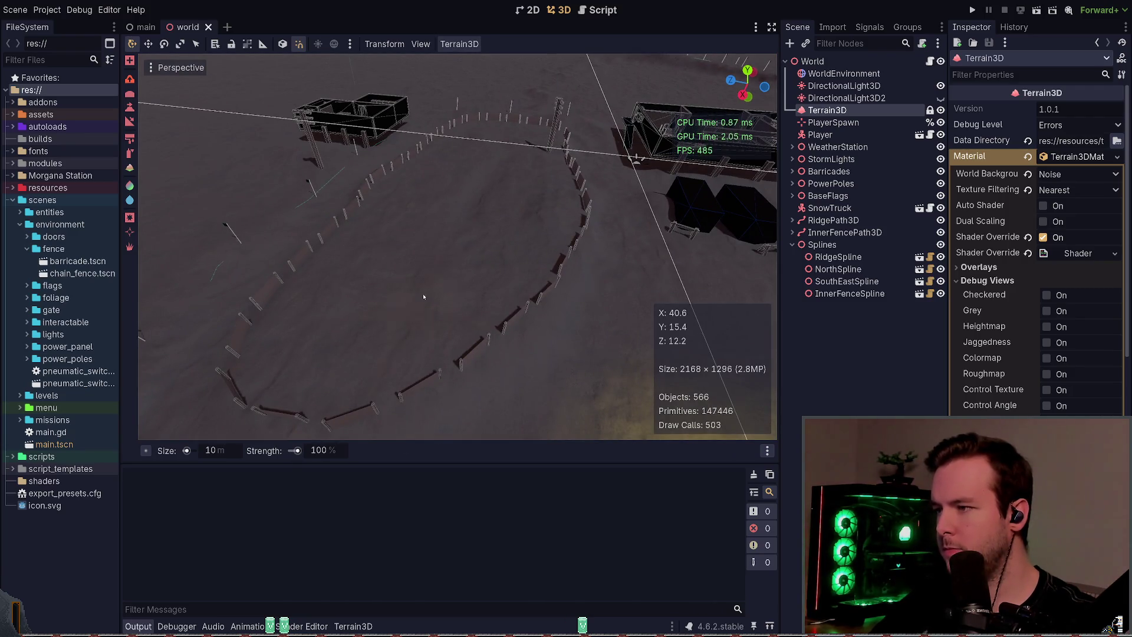
key("ctrl+z")
key("ctrl+z")
key("ctrl+s")
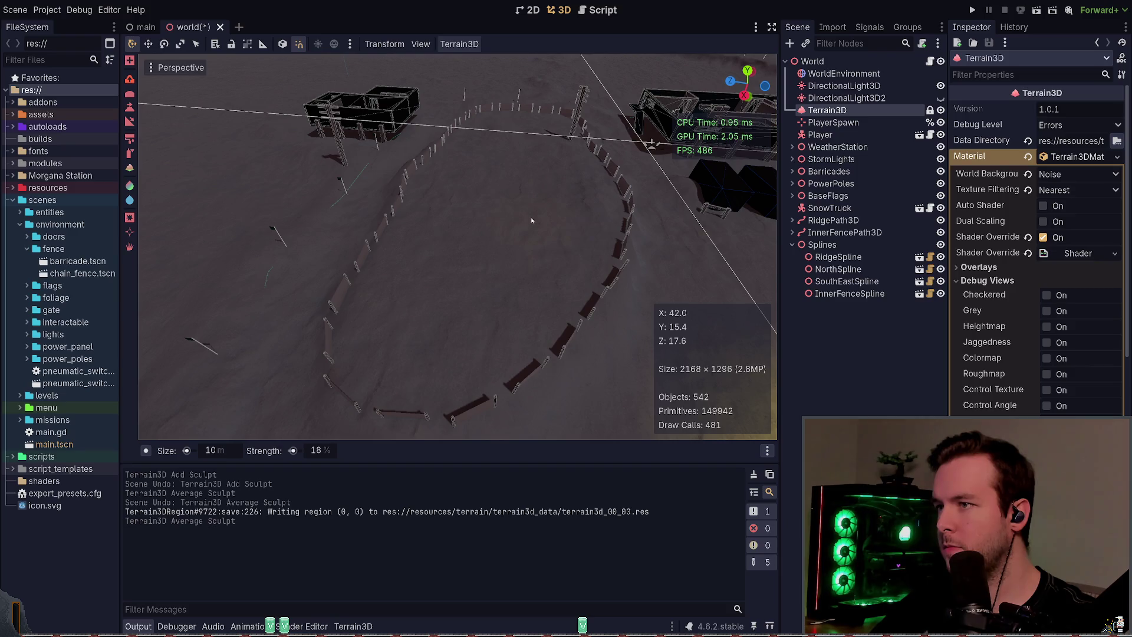
mouse_move(528, 234)
left_mouse_down()
mouse_move(542, 158)
mouse_move(484, 151)
mouse_move(436, 270)
mouse_move(498, 286)
mouse_move(542, 263)
left_mouse_up()
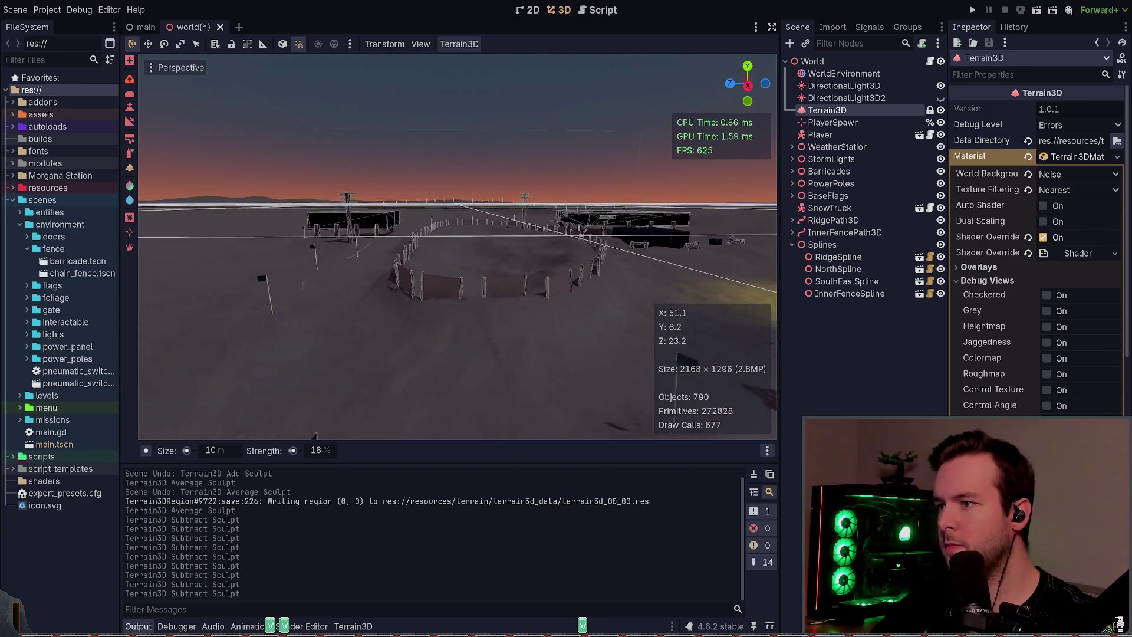
key("ctrl+z")
key("ctrl+z")
key("ctrl+z")
key("ctrl+z")
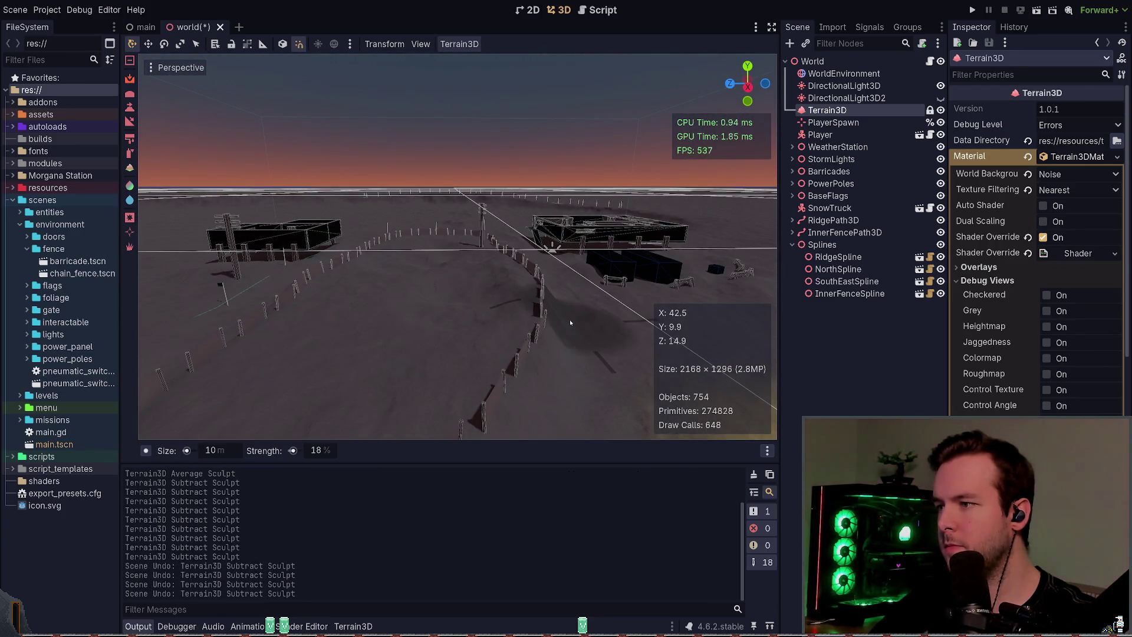
key("ctrl+z")
key("ctrl+s")
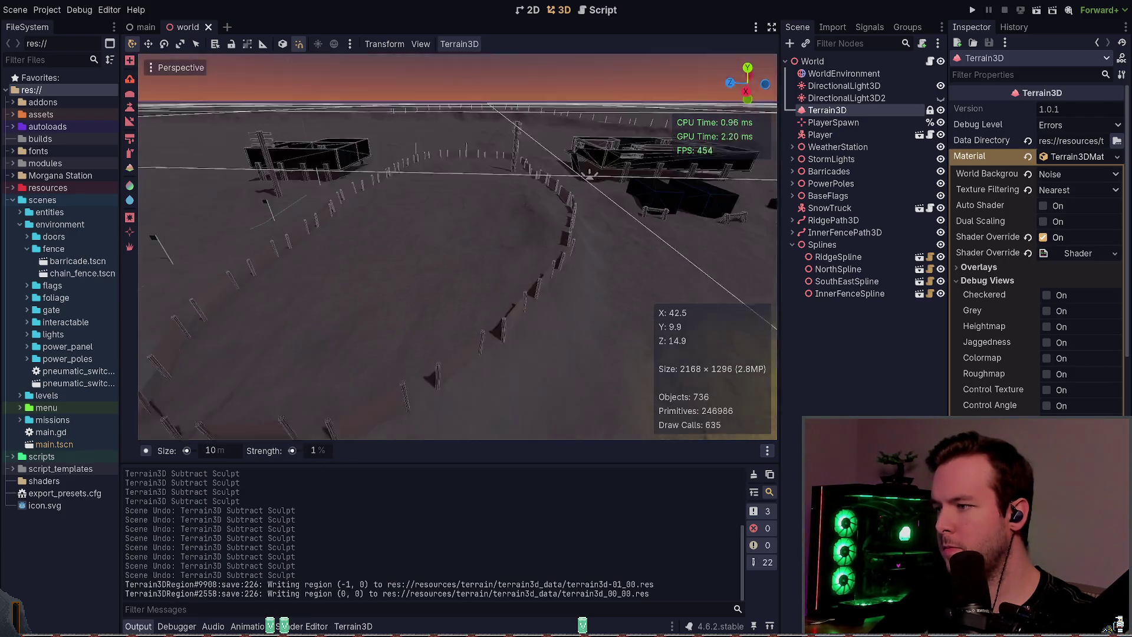
- Gently lower spots near the fence, raise a small patch, and save the scene
left_click(377, 319)
left_click(353, 339)
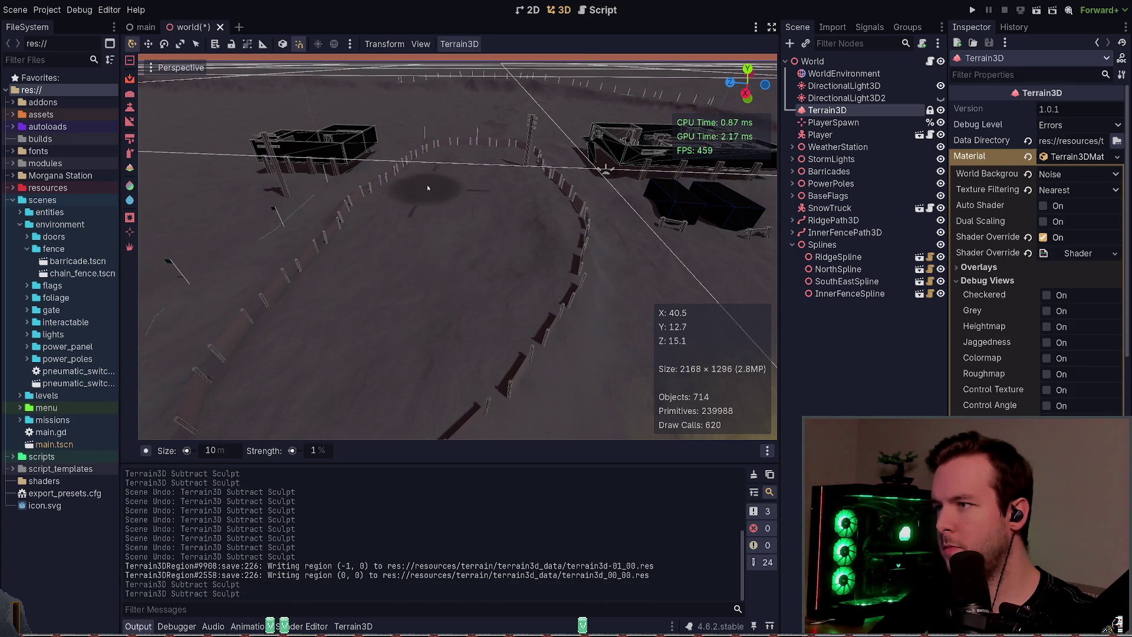
left_click(465, 174)
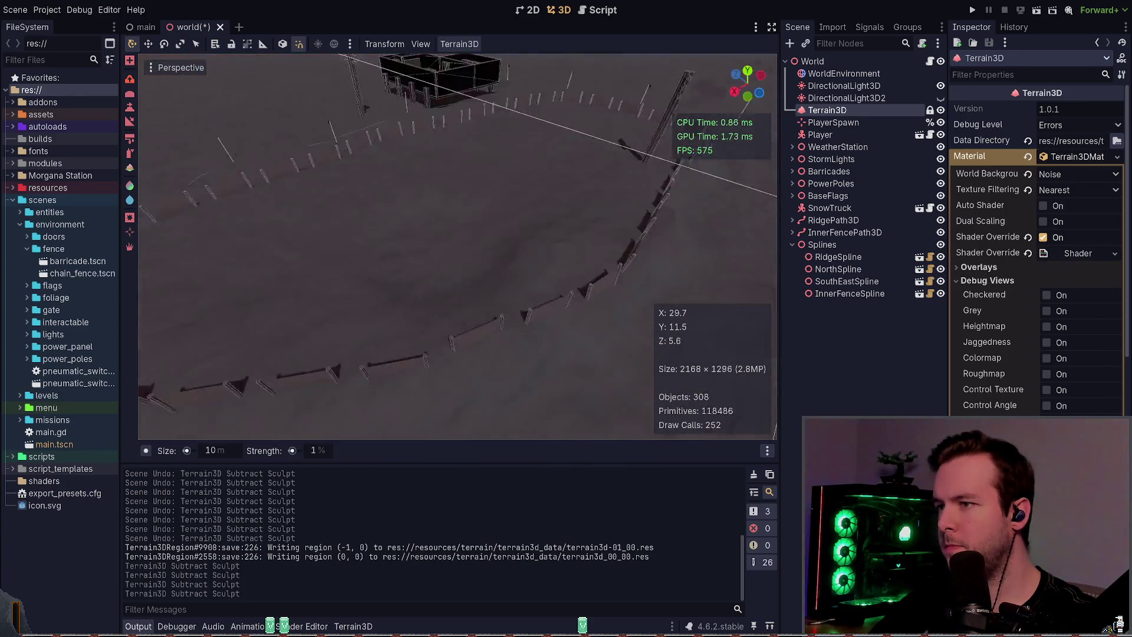
left_click(452, 231)
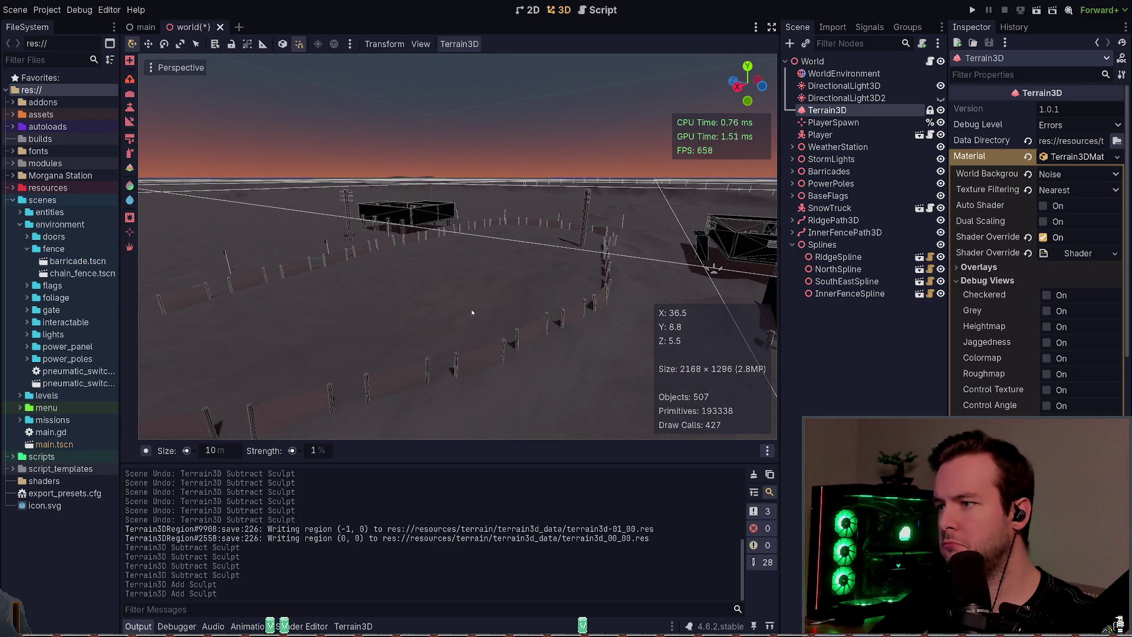
key("ctrl+s")
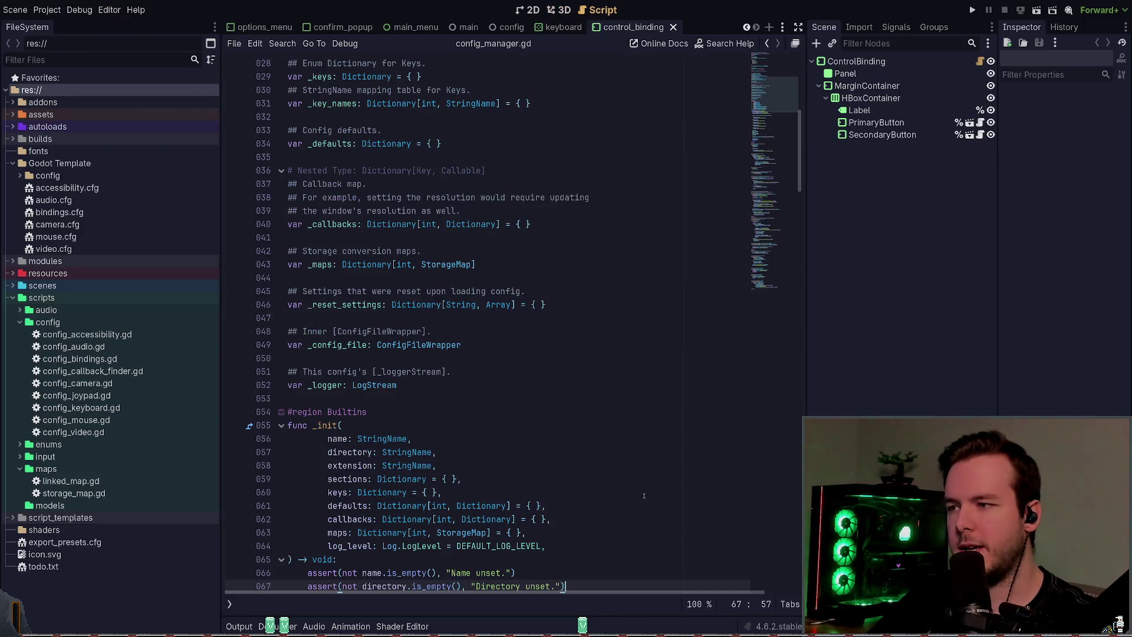
- Show the Output log in the template project and run it with F5
left_click(246, 627)
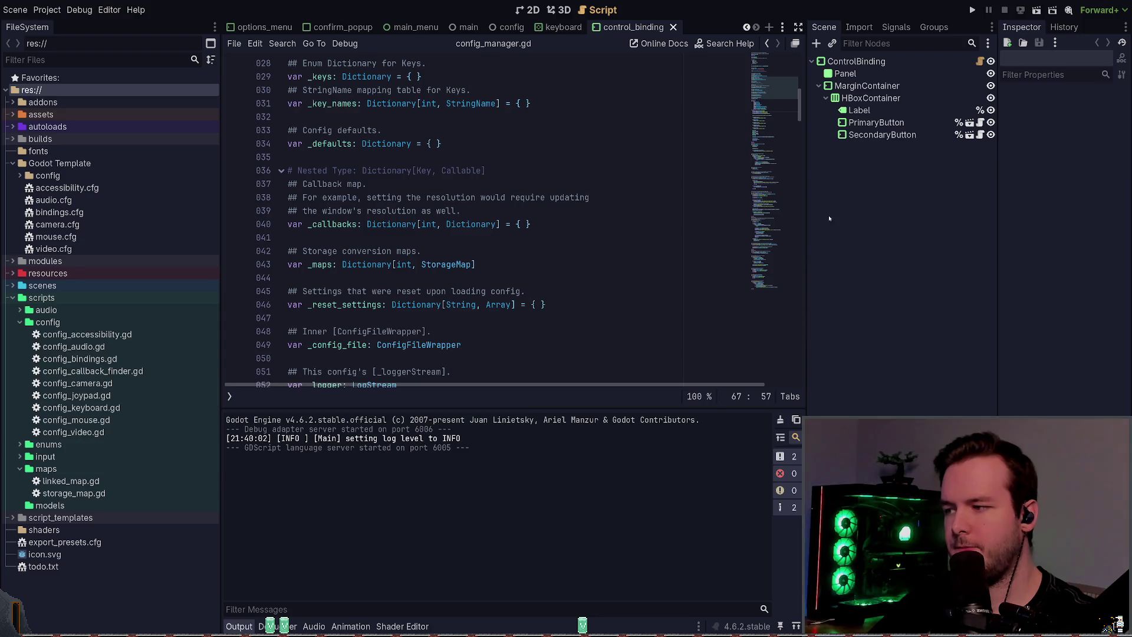
key("F5")
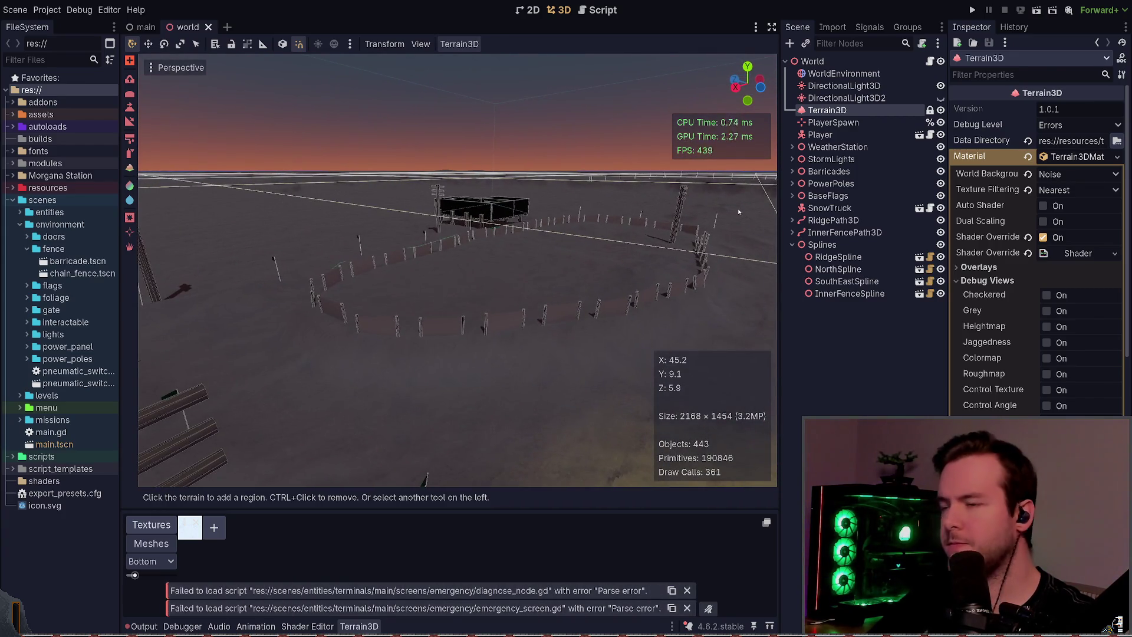
- Collapse the Terrain3D Material sub-inspector and run the game
left_click(1077, 157)
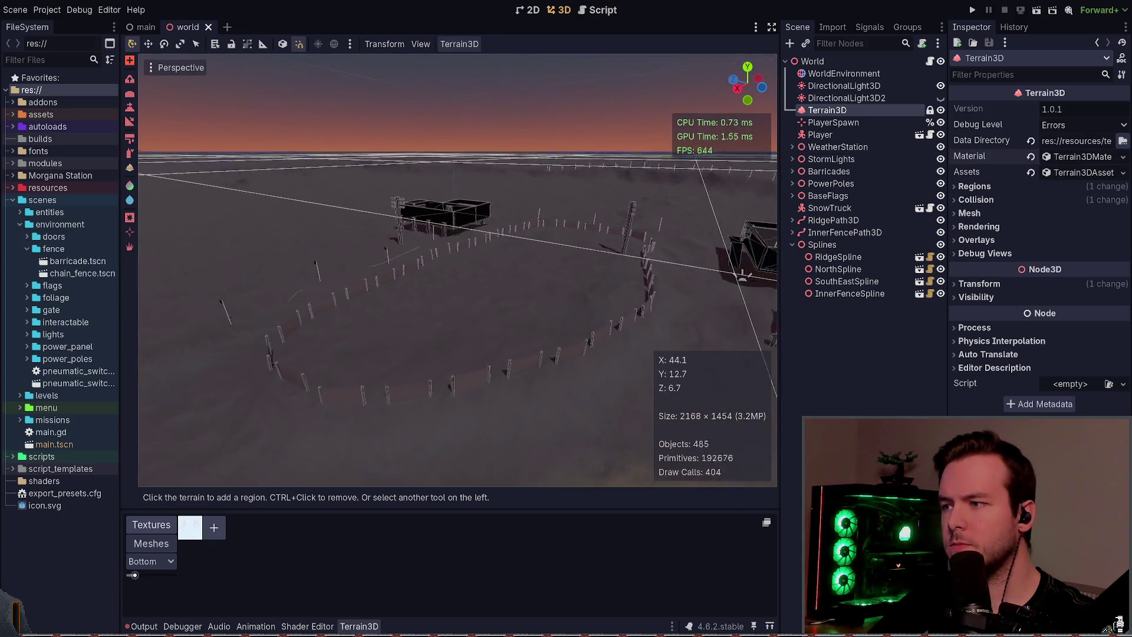
left_click(972, 10)
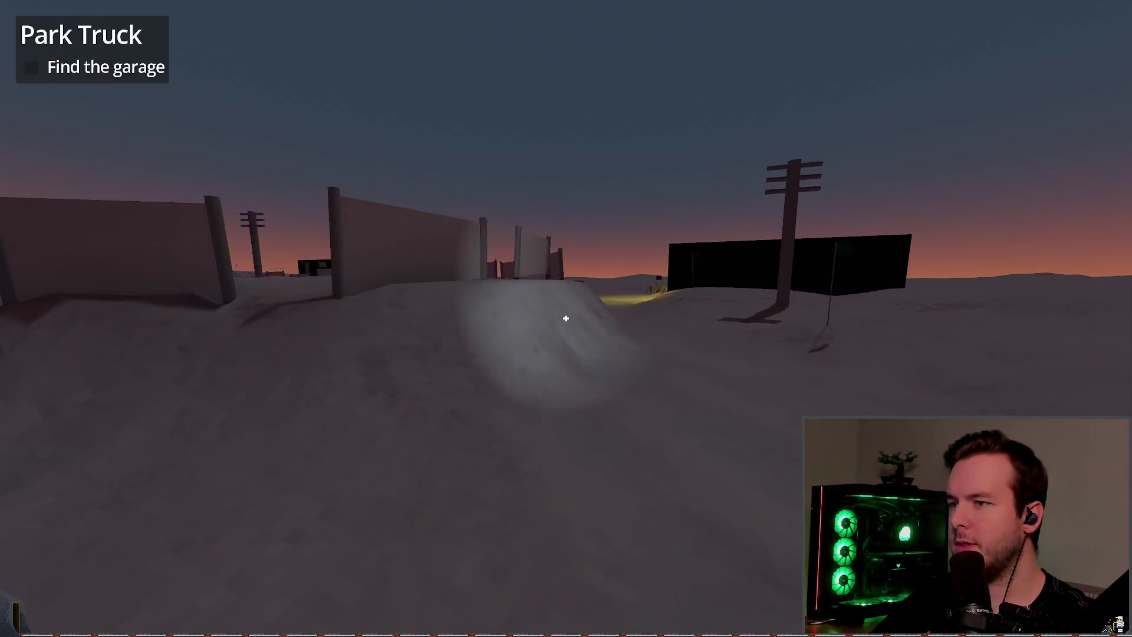
- Compare Background Energy Multiplier at 1.0 and 0.0 in the running game, then undo to 0.5
key("alt+Tab")
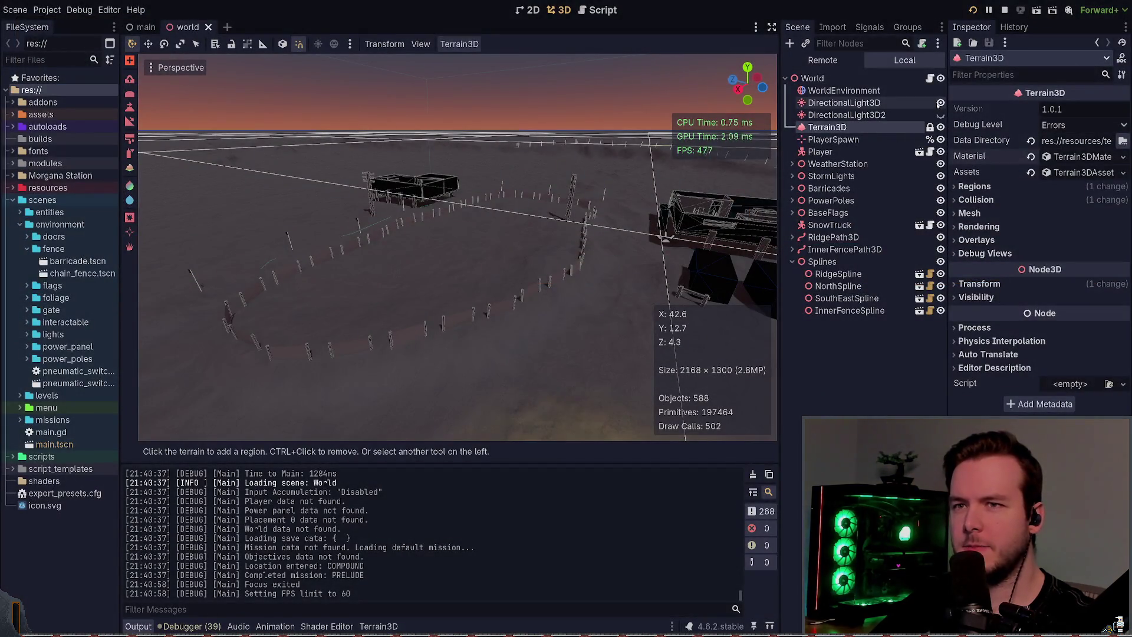
key("alt+Tab")
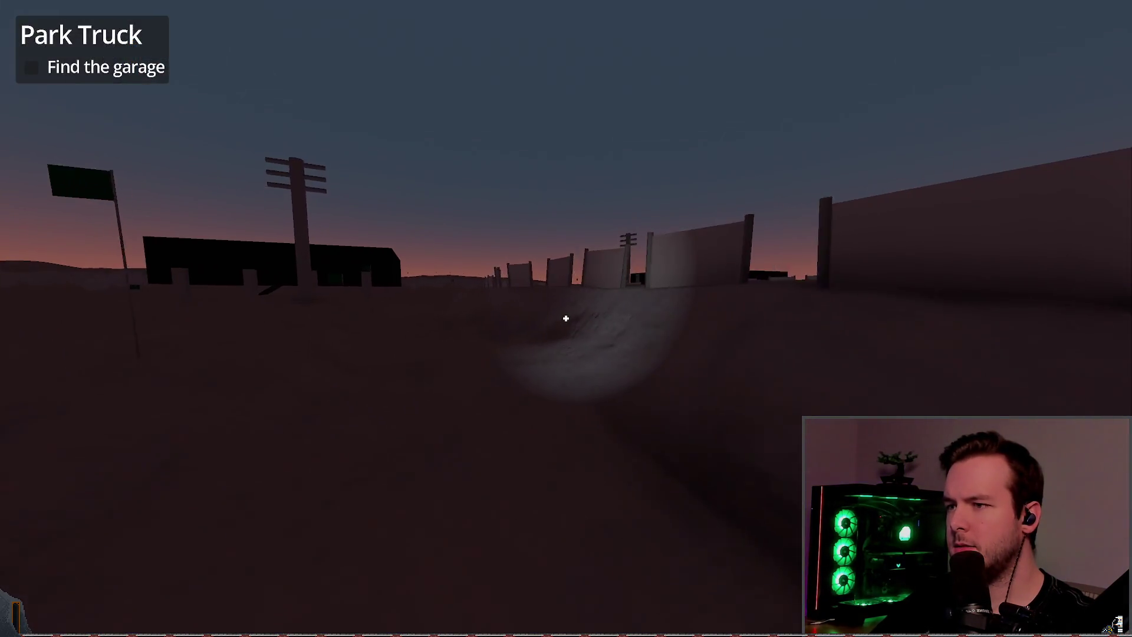
key("alt+Tab")
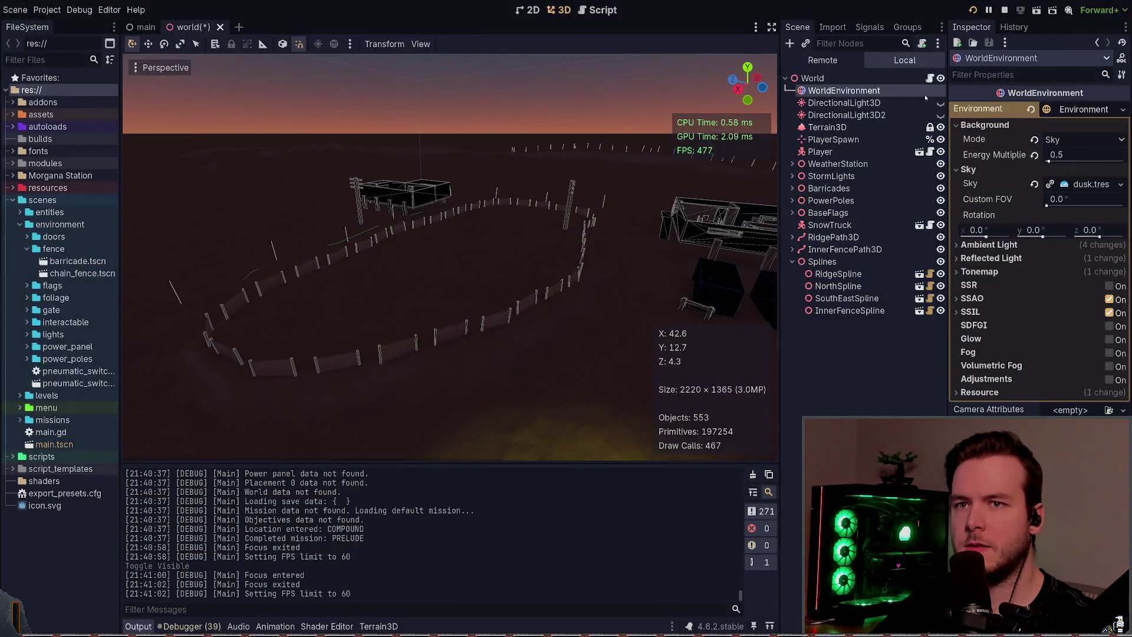
left_click(1035, 155)
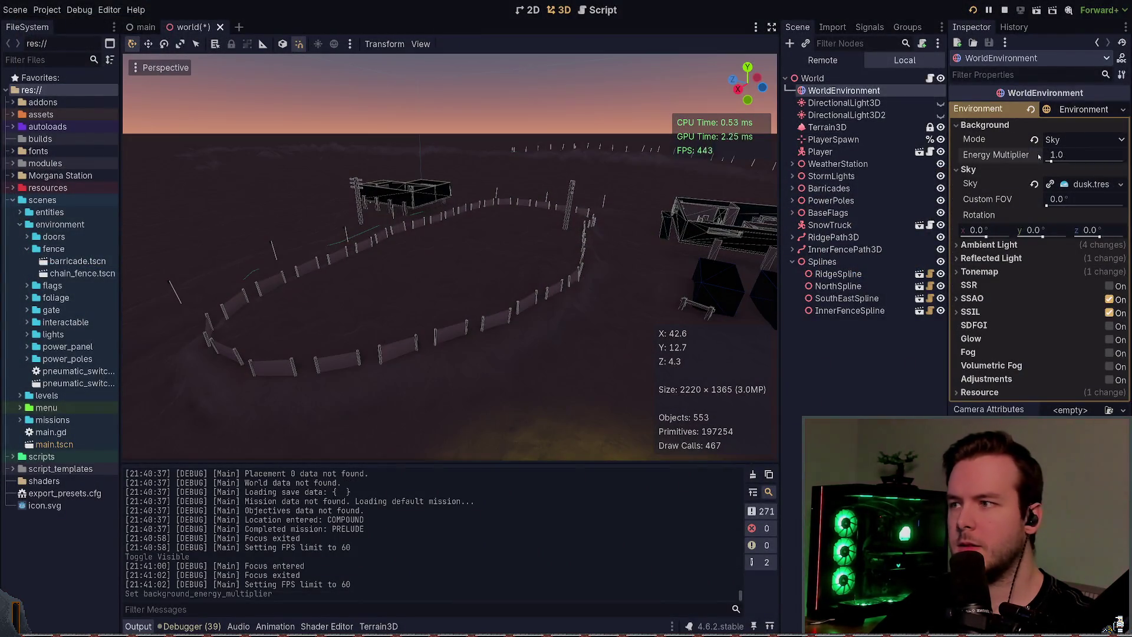
left_click(1047, 160)
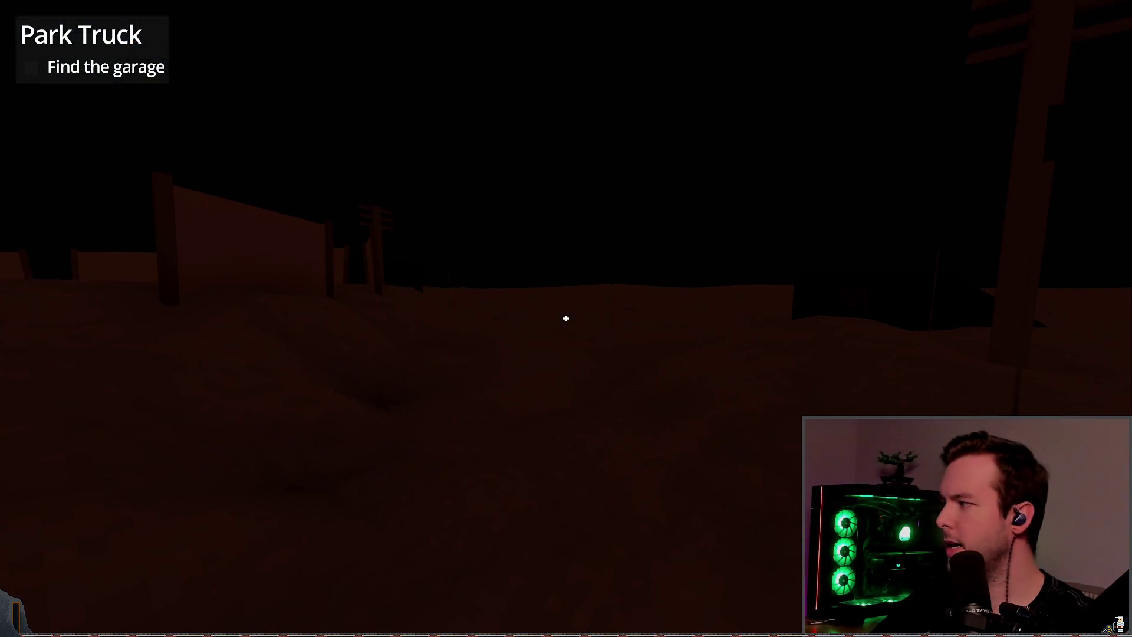
key("alt+Tab")
key("ctrl+z")
key("ctrl+z")
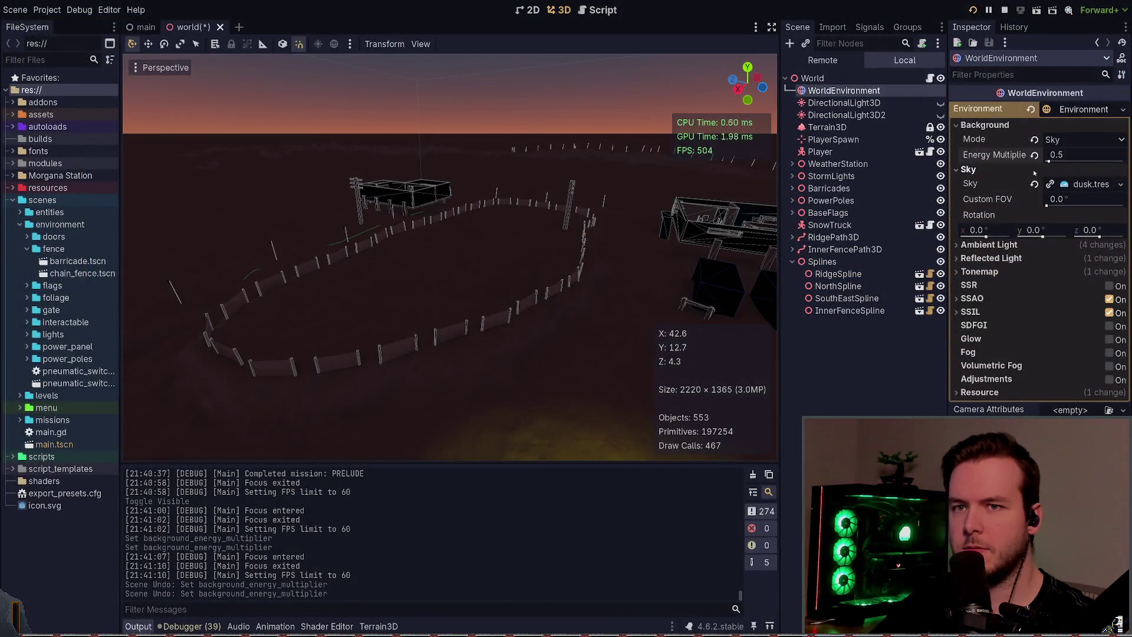
- Try sky energy 0.0 and background energy 0.44, then undo both changes
left_click(1085, 185)
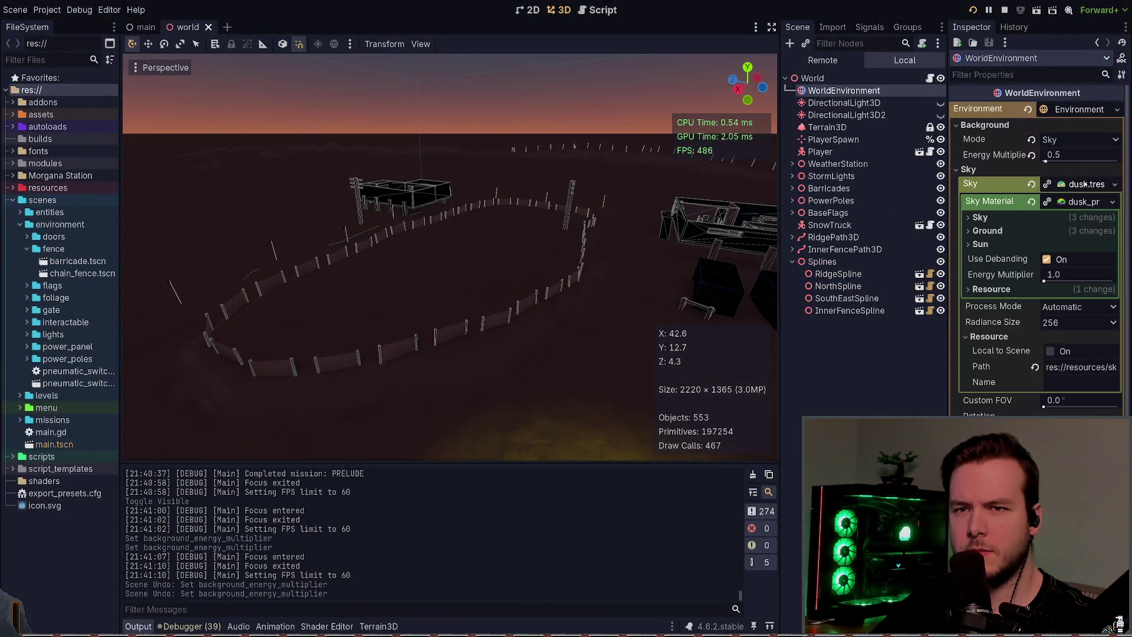
left_click_drag(1043, 281, 1038, 281)
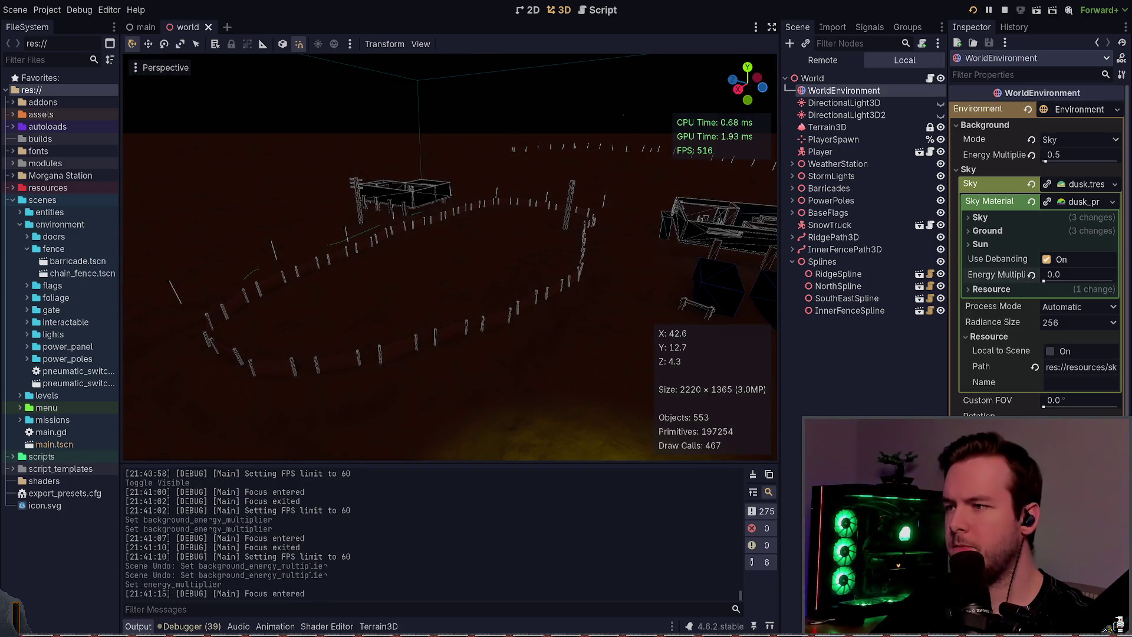
left_click_drag(1046, 160, 1046, 160)
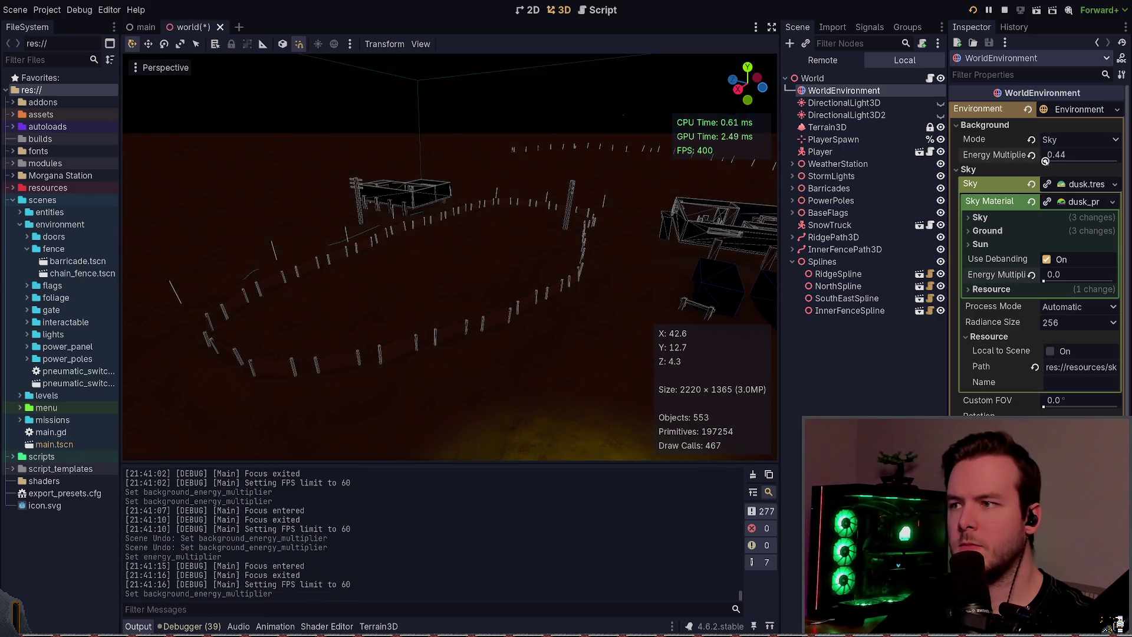
key("ctrl+z")
key("ctrl+z")
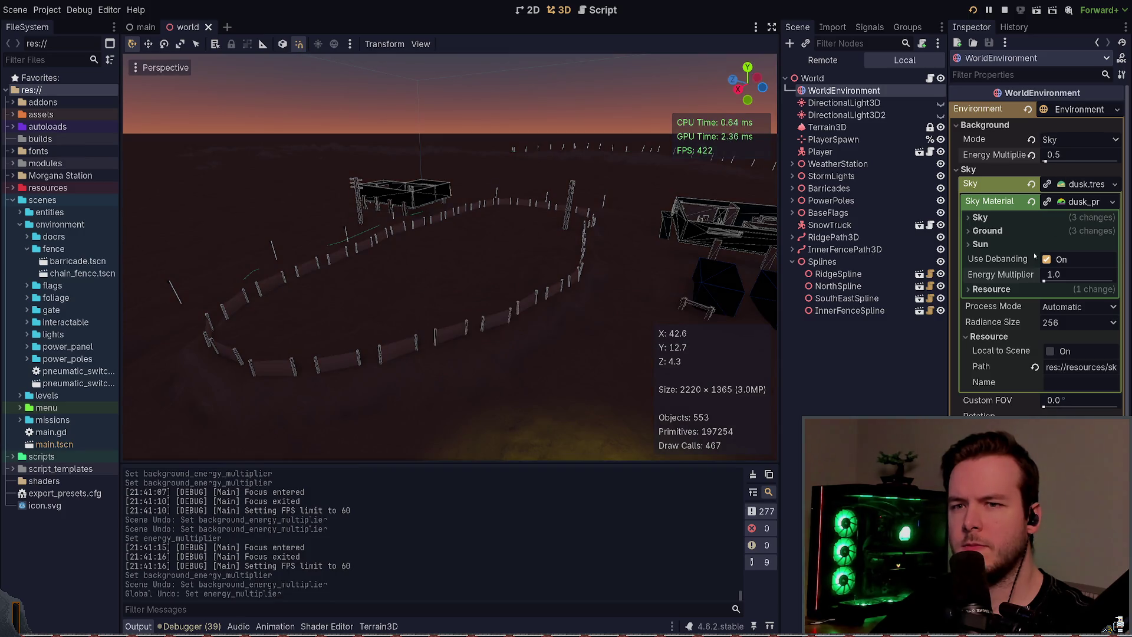
- Zero the sky material's ground energy multiplier
left_click(1013, 247)
left_click(1013, 229)
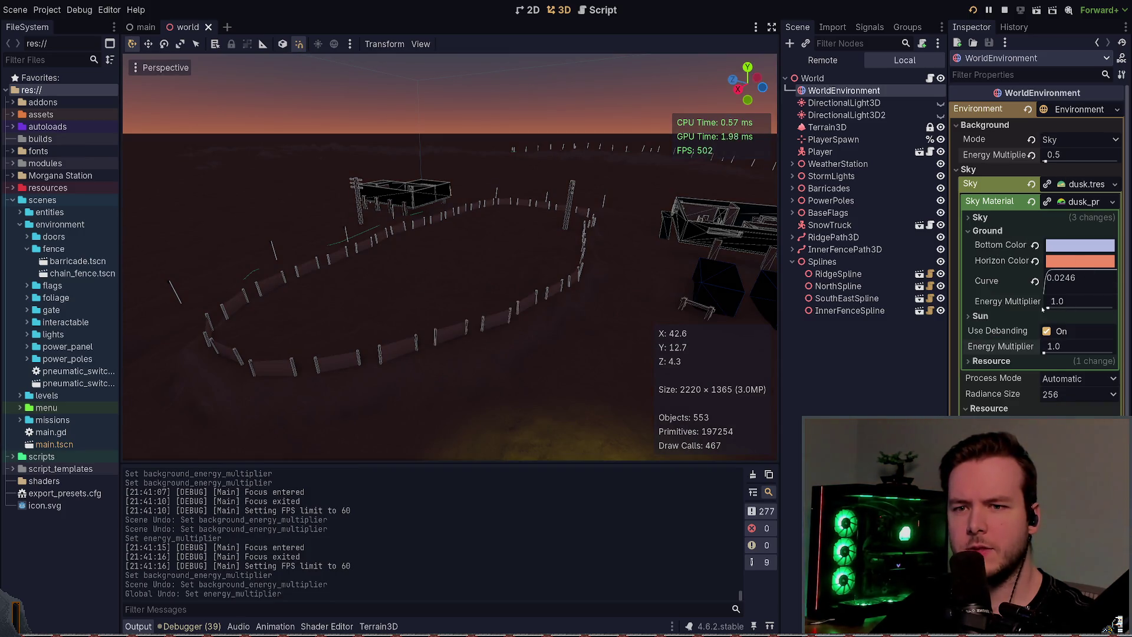
left_click_drag(1047, 307, 1010, 308)
- Playtest the compound, comparing the zeroed ground energy against the original bright ground
key("F5")
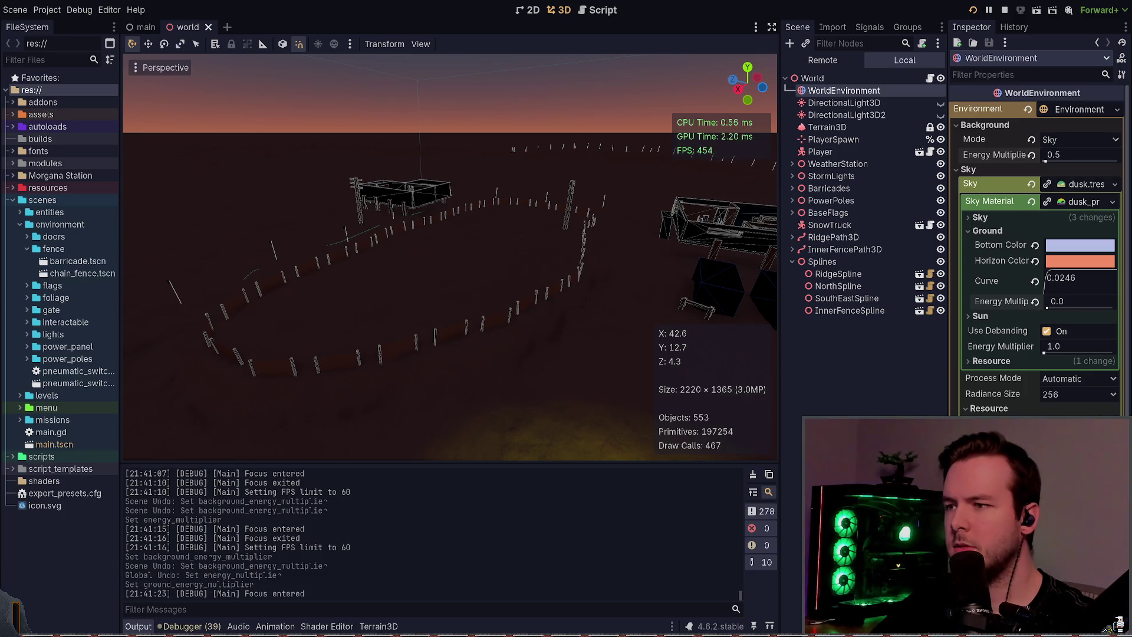
key("w")
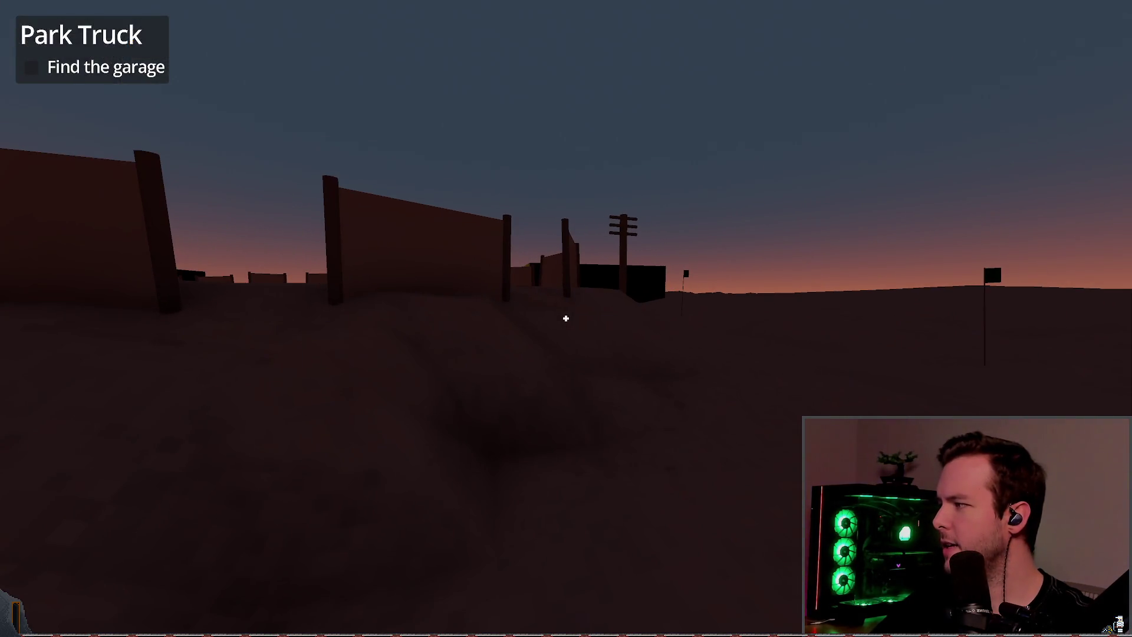
key("F8")
key("ctrl+z")
key("F5")
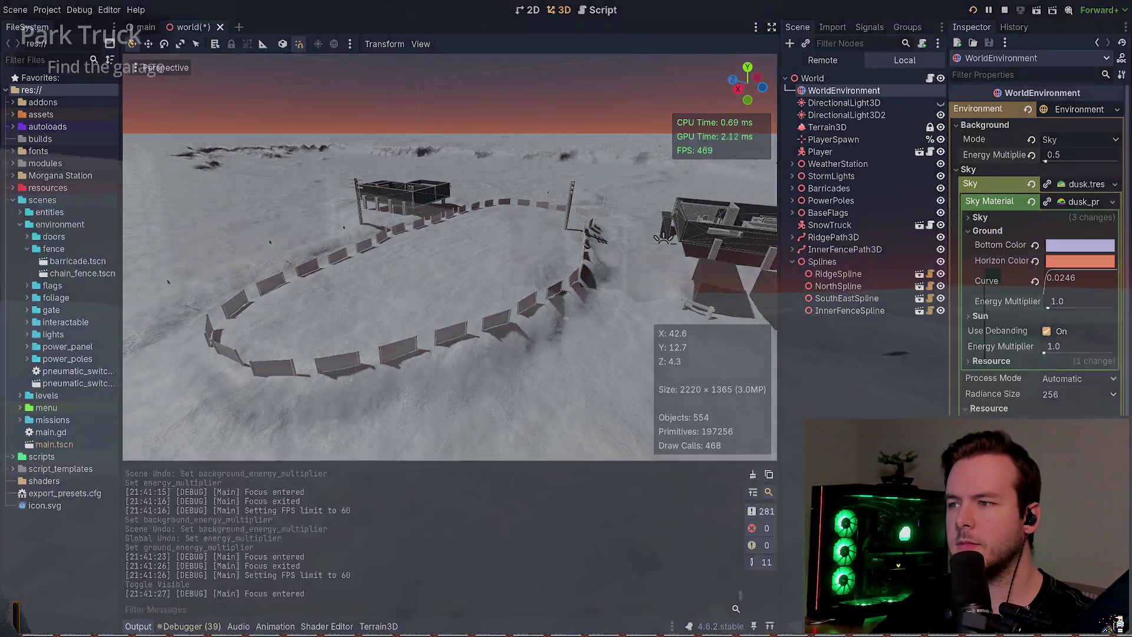
key("F8")
key("ctrl+shift+z")
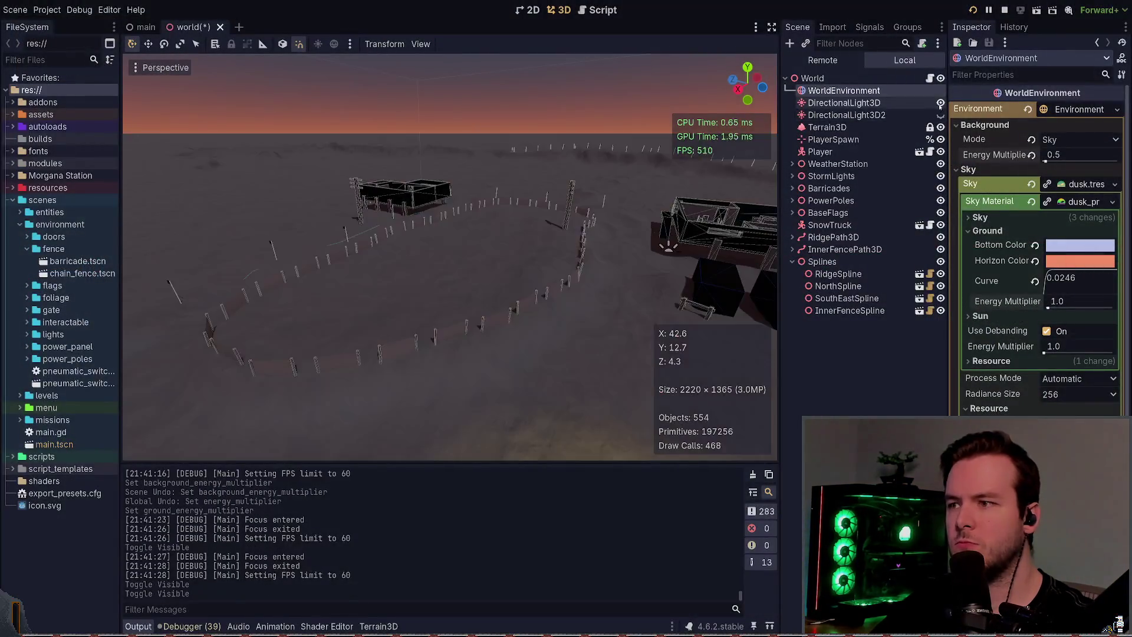
key("F5")
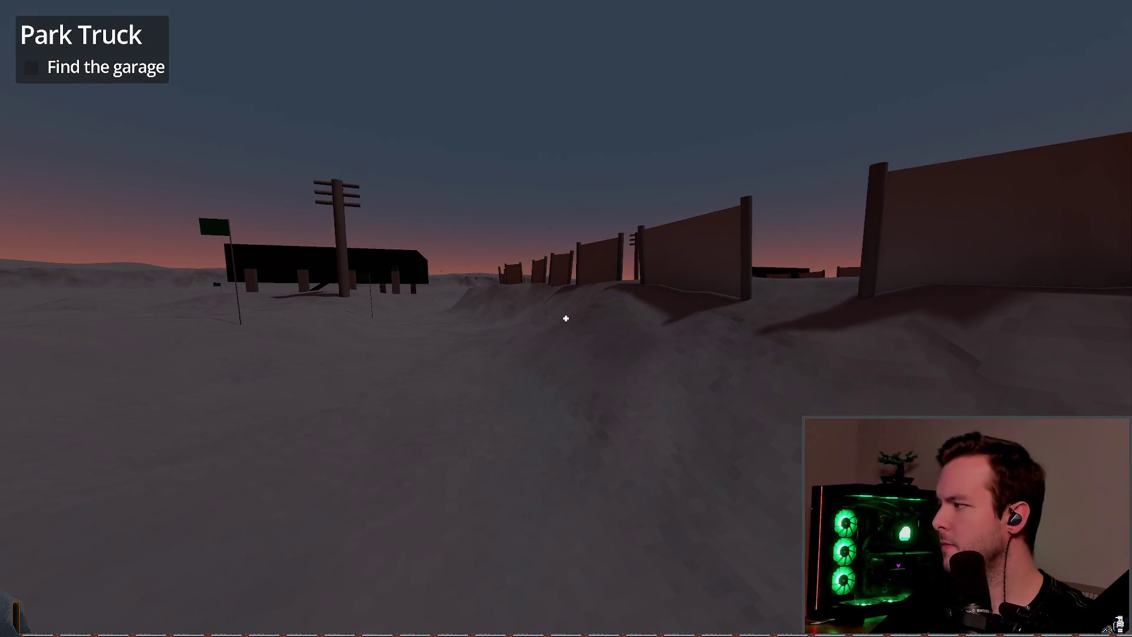
key("F8")
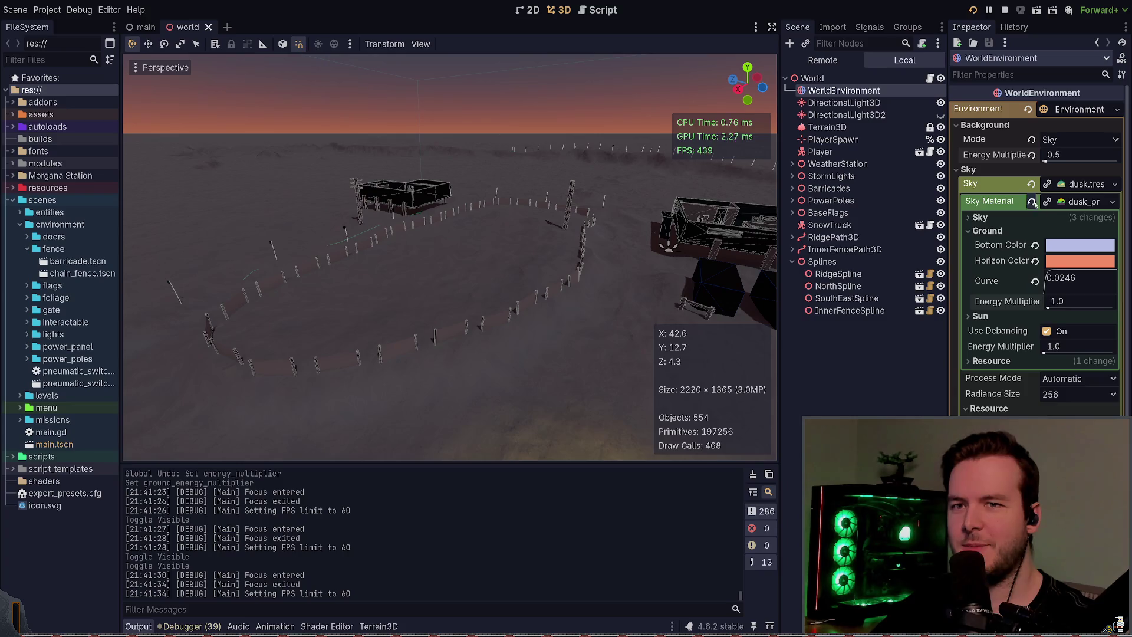
- Preview sky energy 0.0 in-game, revert it to 1.0, zero ground energy and save
left_click(1044, 353)
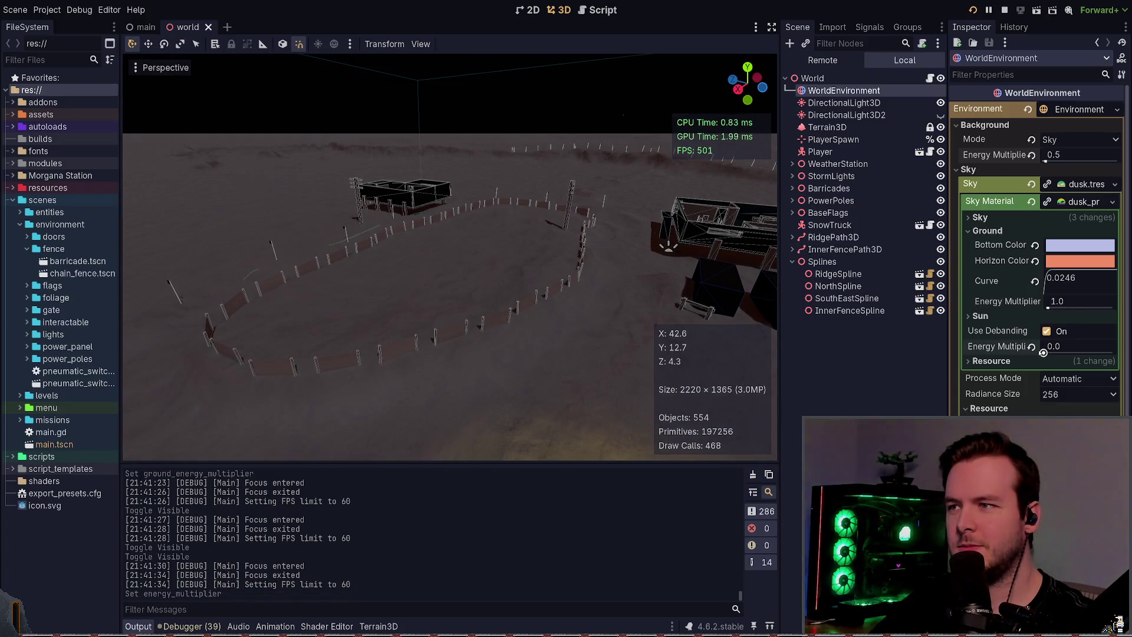
key("alt+Tab")
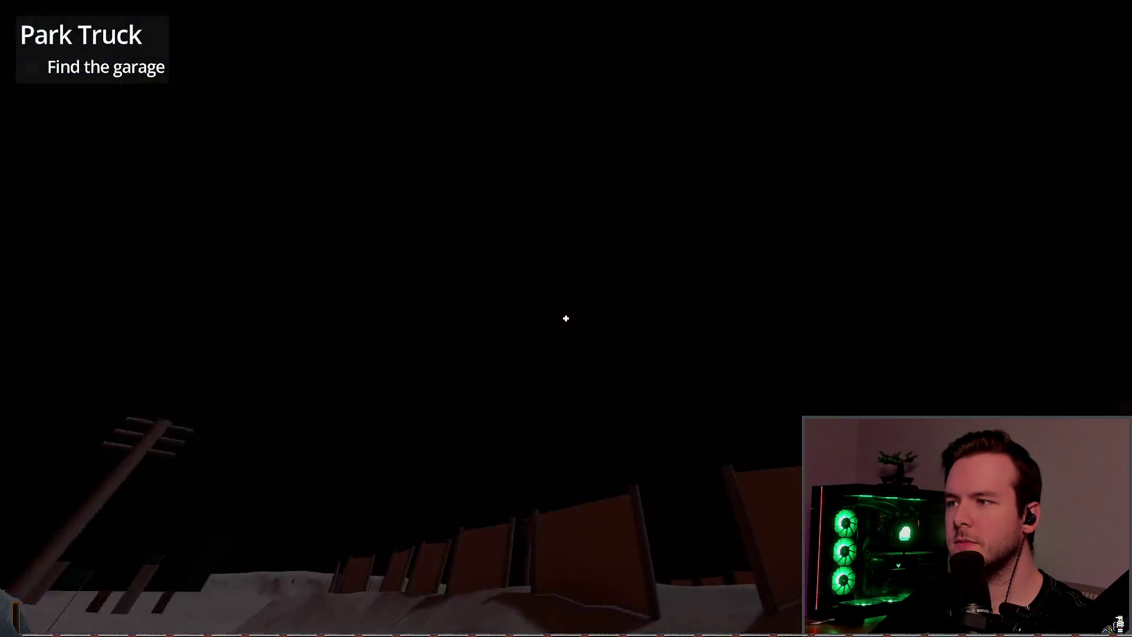
key("alt+Tab")
key("ctrl+z")
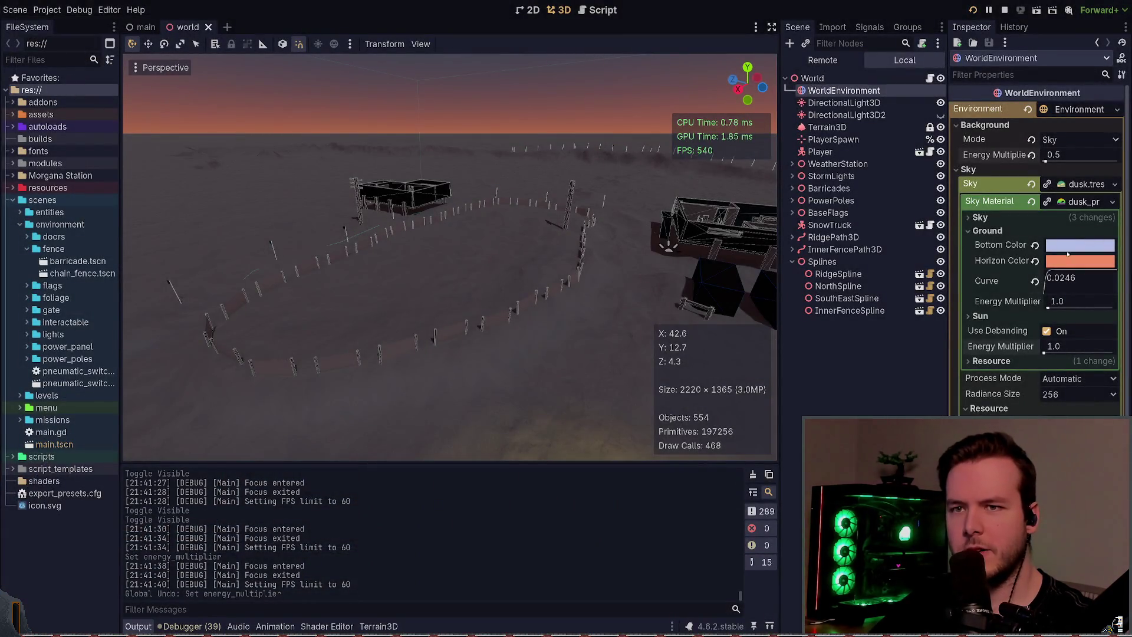
left_click_drag(1048, 307, 1048, 307)
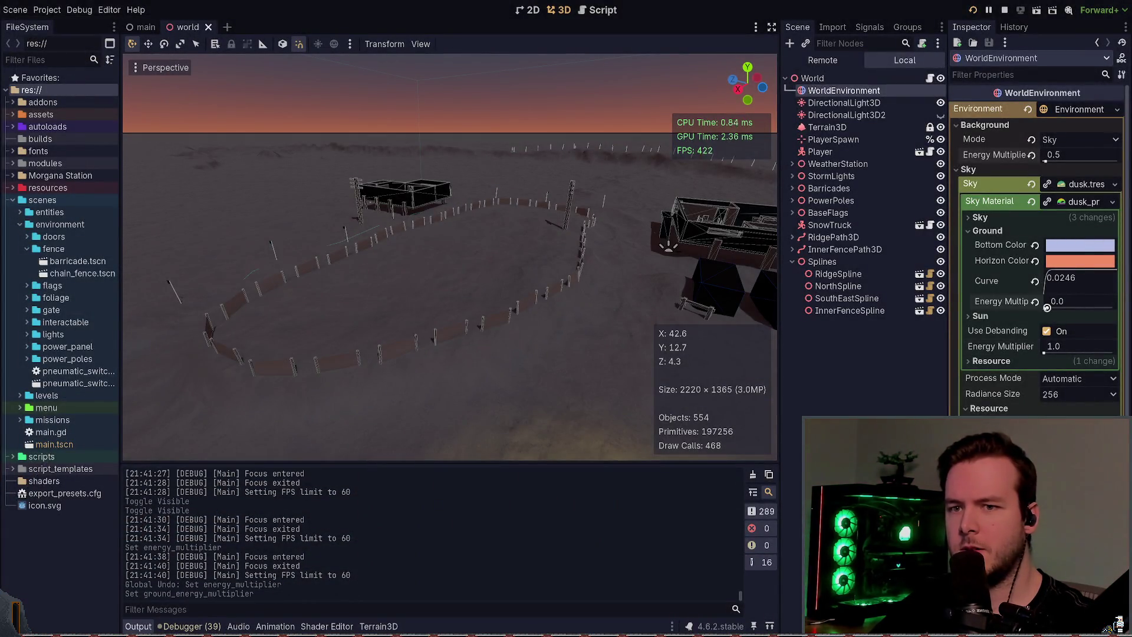
key("ctrl+s")
- Drop background energy to 0.0 and keep ground energy at 0.0 after trying 0.85
left_click(1075, 202)
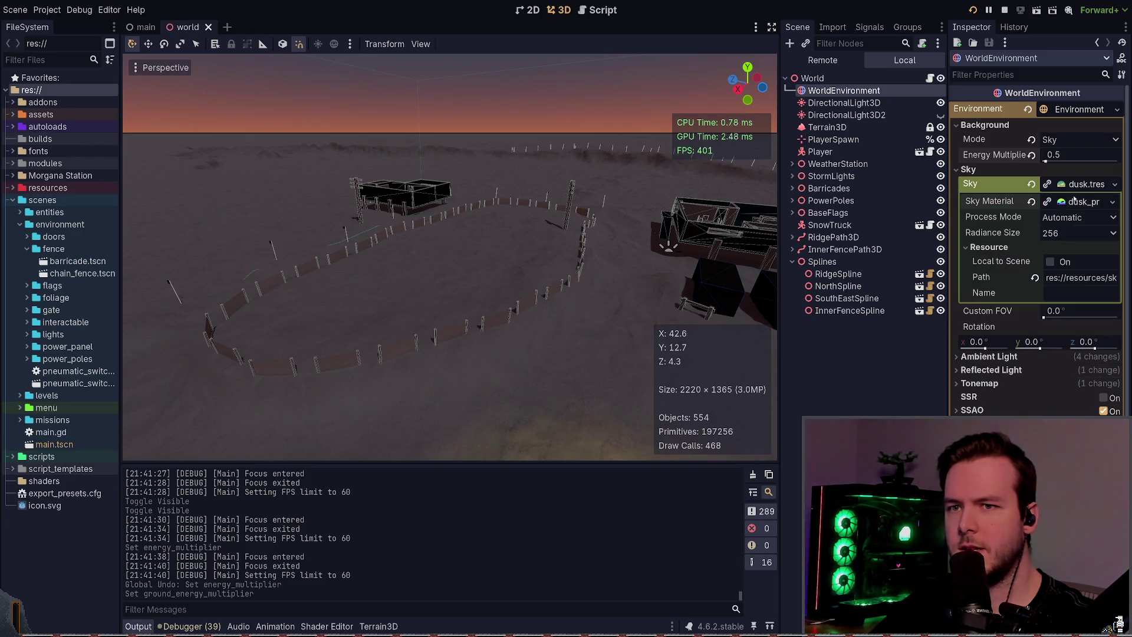
left_click(1078, 203)
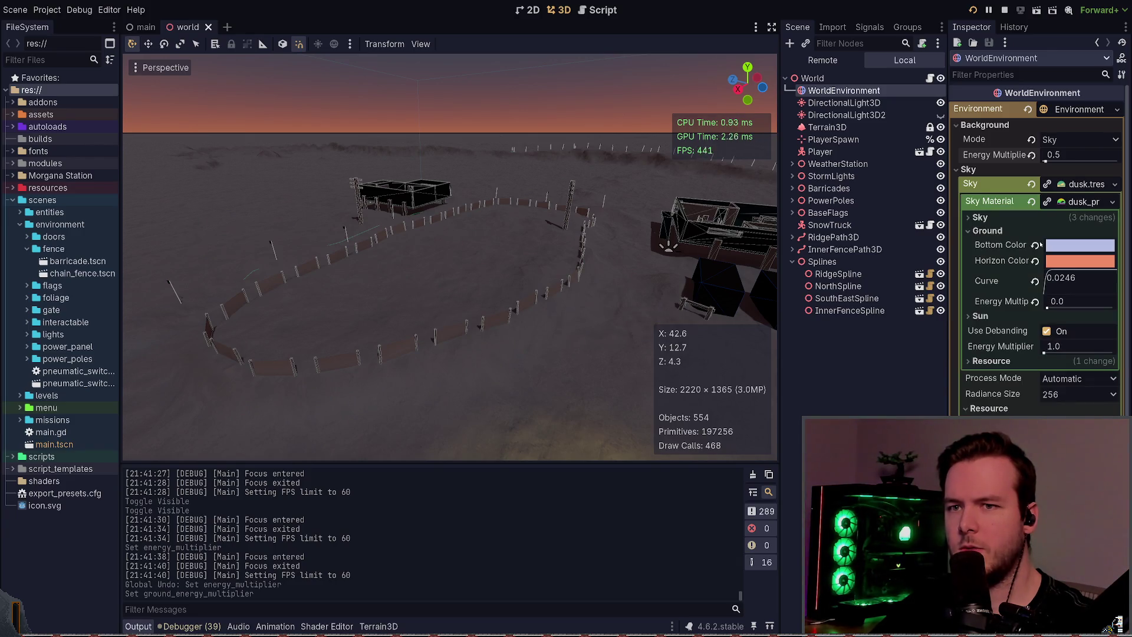
left_click(1077, 204)
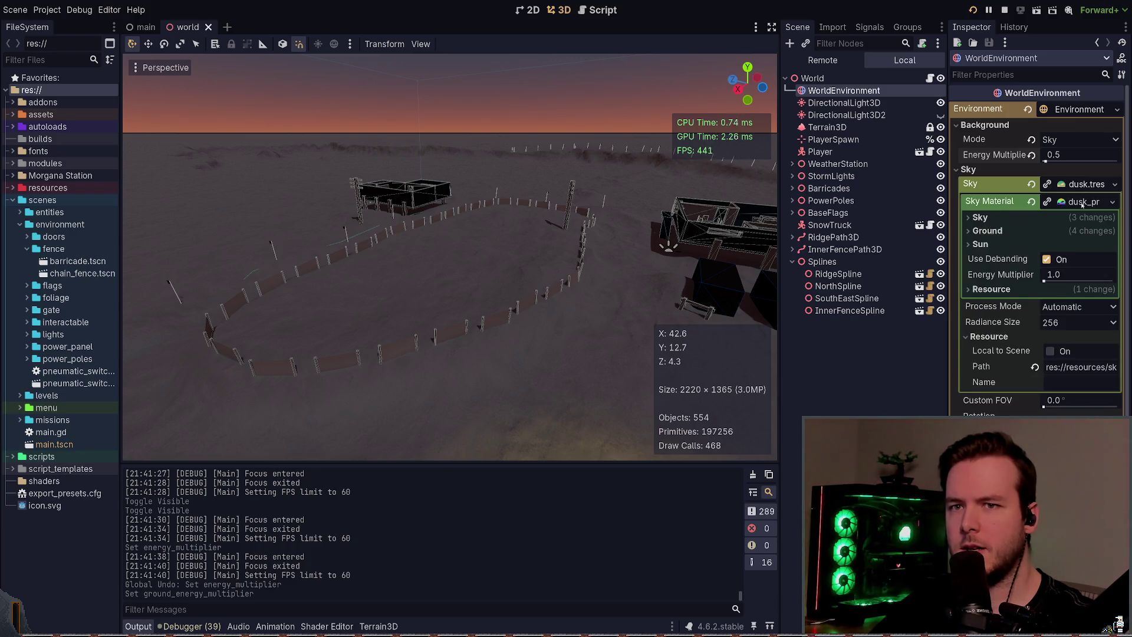
left_click(1083, 202)
left_click_drag(1045, 160, 1040, 160)
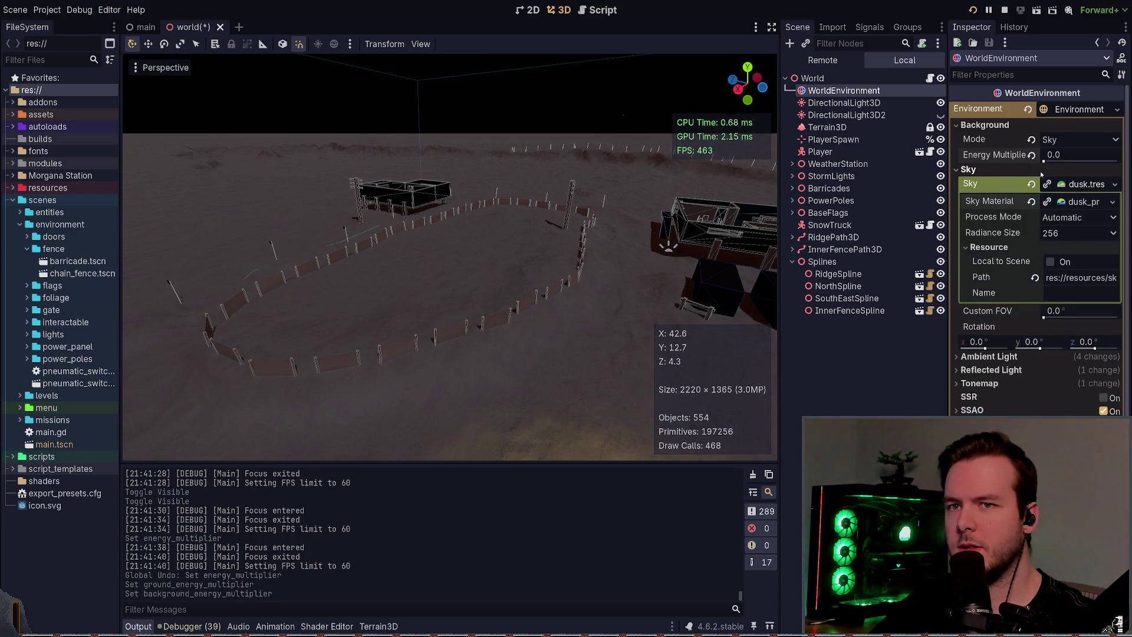
left_click(1073, 202)
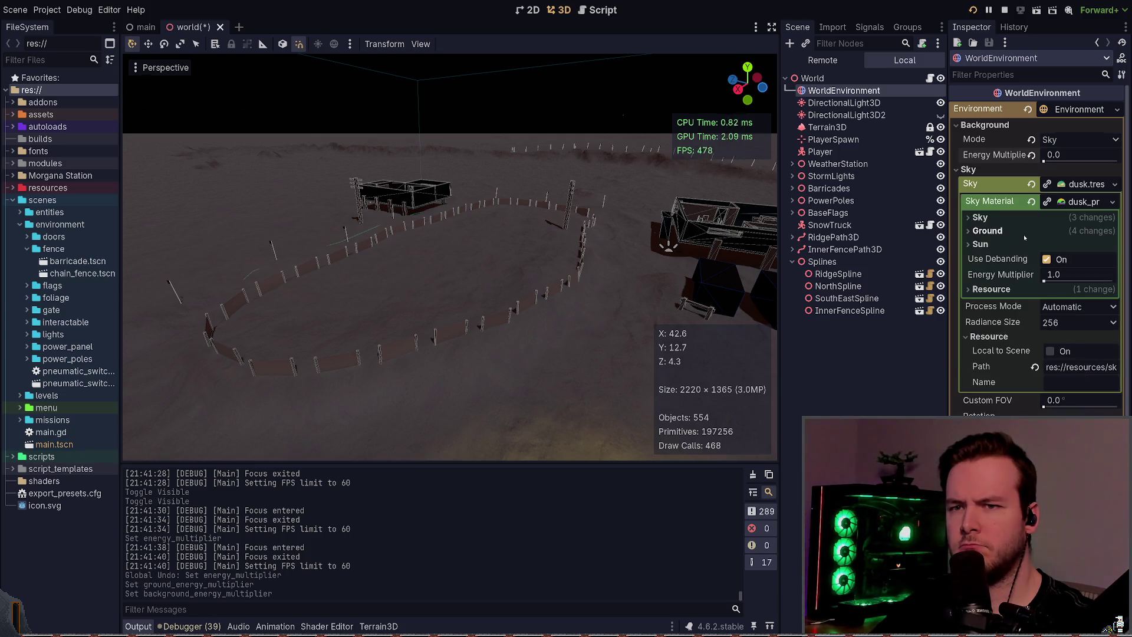
left_click(988, 231)
left_click(1047, 307)
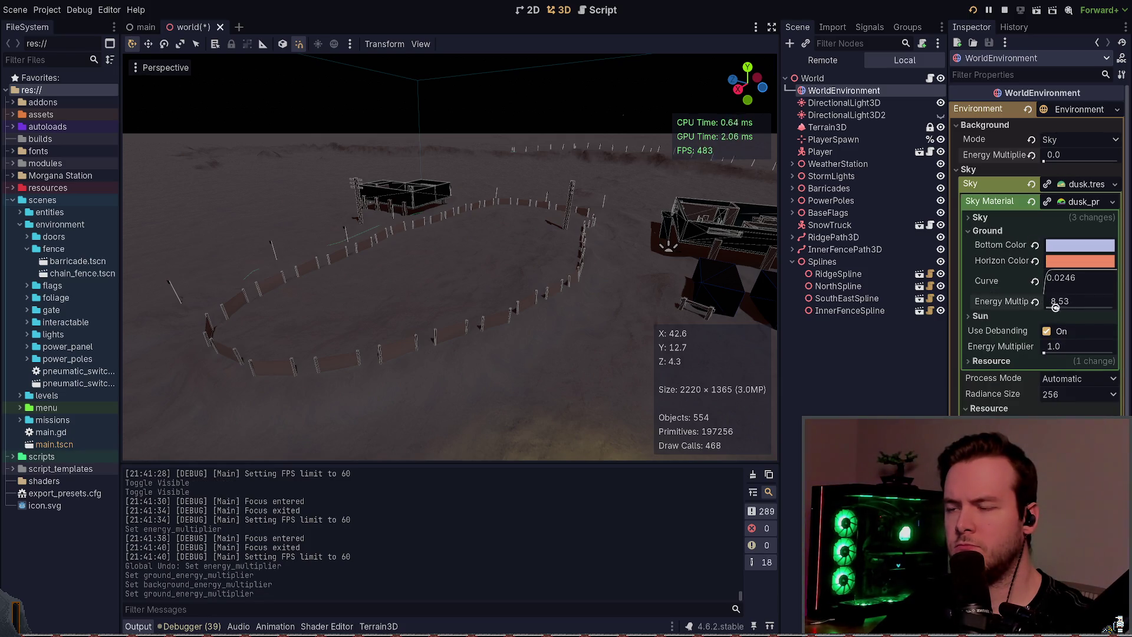
left_click_drag(1055, 307, 1047, 307)
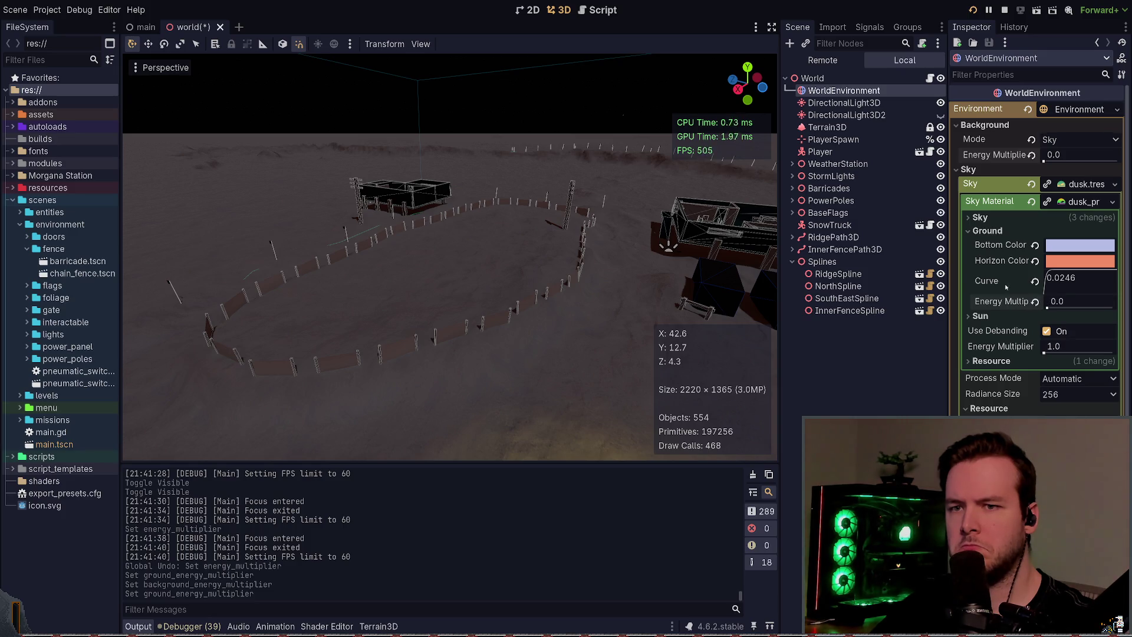
- Set the sky energy multiplier to 0.0, undo the overall energy change, and save
left_click(987, 230)
left_click(980, 217)
left_click(1048, 294)
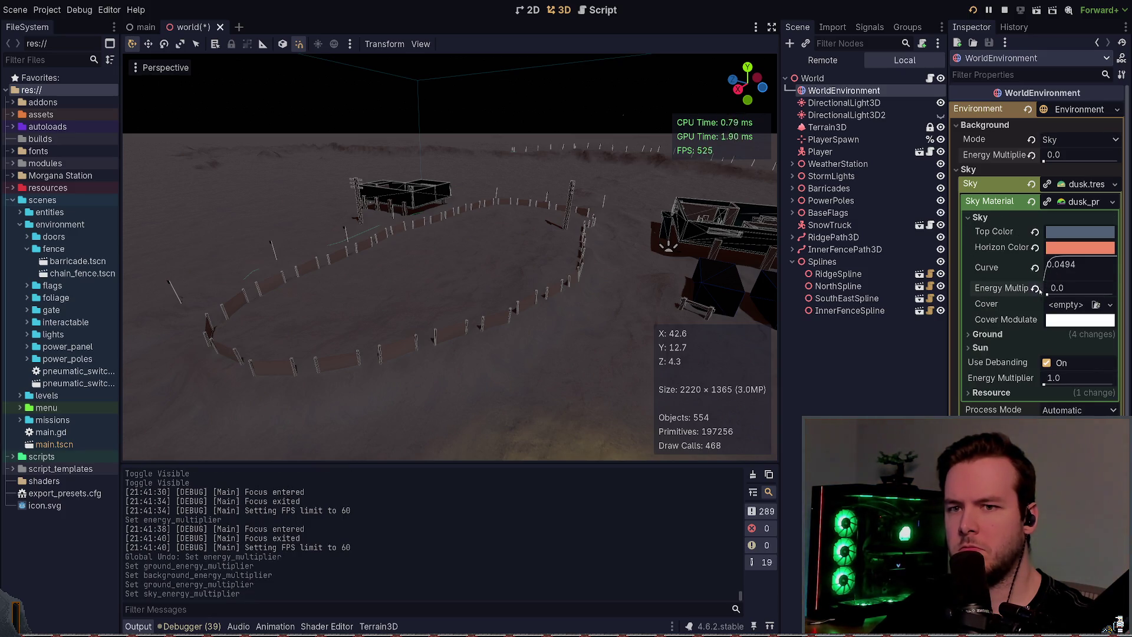
left_click(1023, 217)
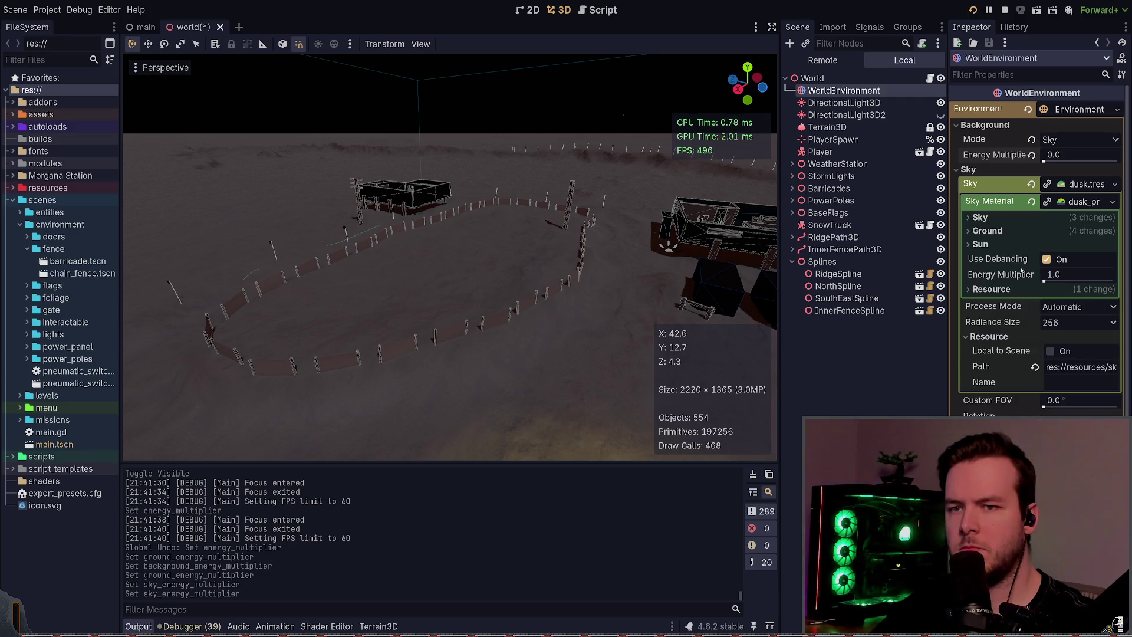
left_click(1045, 281)
key("ctrl+z")
key("ctrl+s")
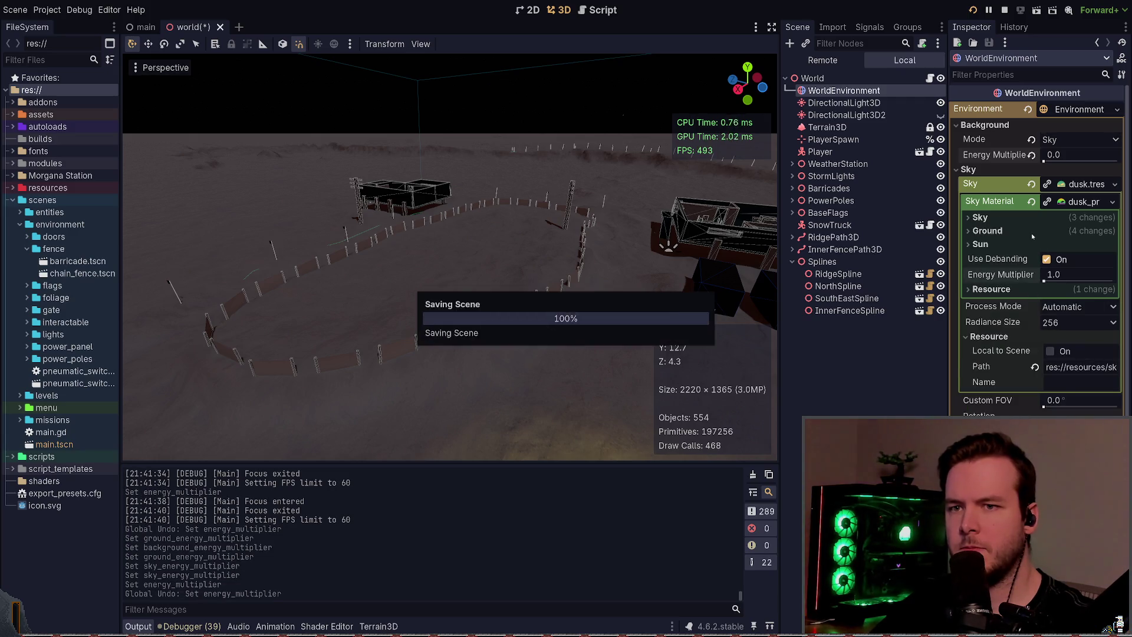
- Restore the ground energy multiplier to 1.0 and save the scene
left_click(1030, 229)
left_click(1056, 301)
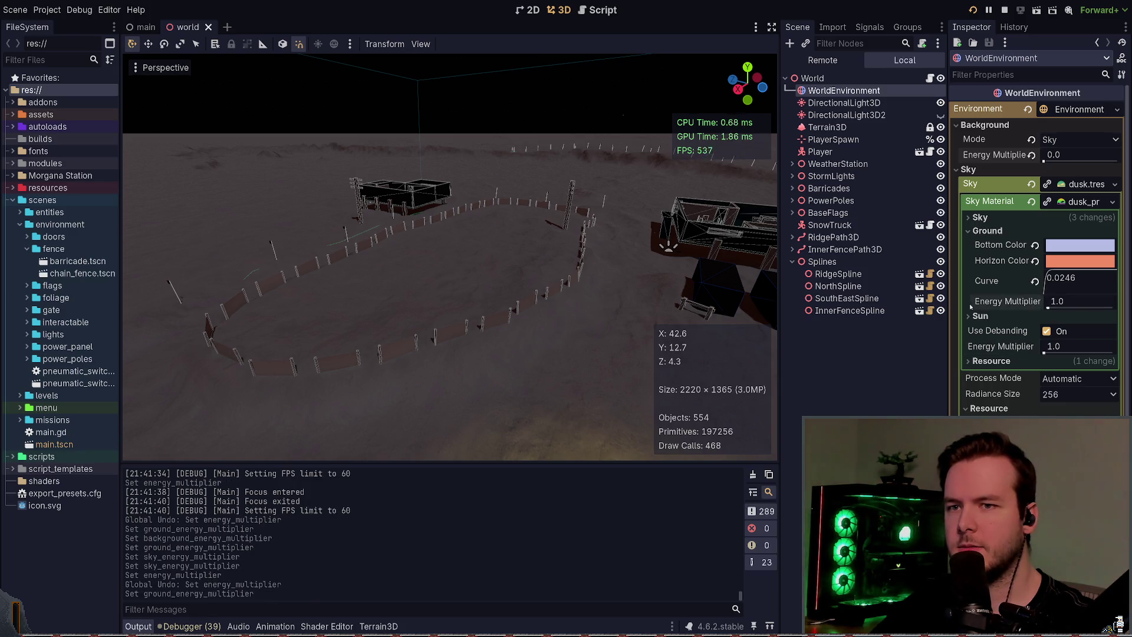
key("ctrl+z")
key("ctrl+z")
key("ctrl+z")
key("ctrl+z")
key("ctrl+z")
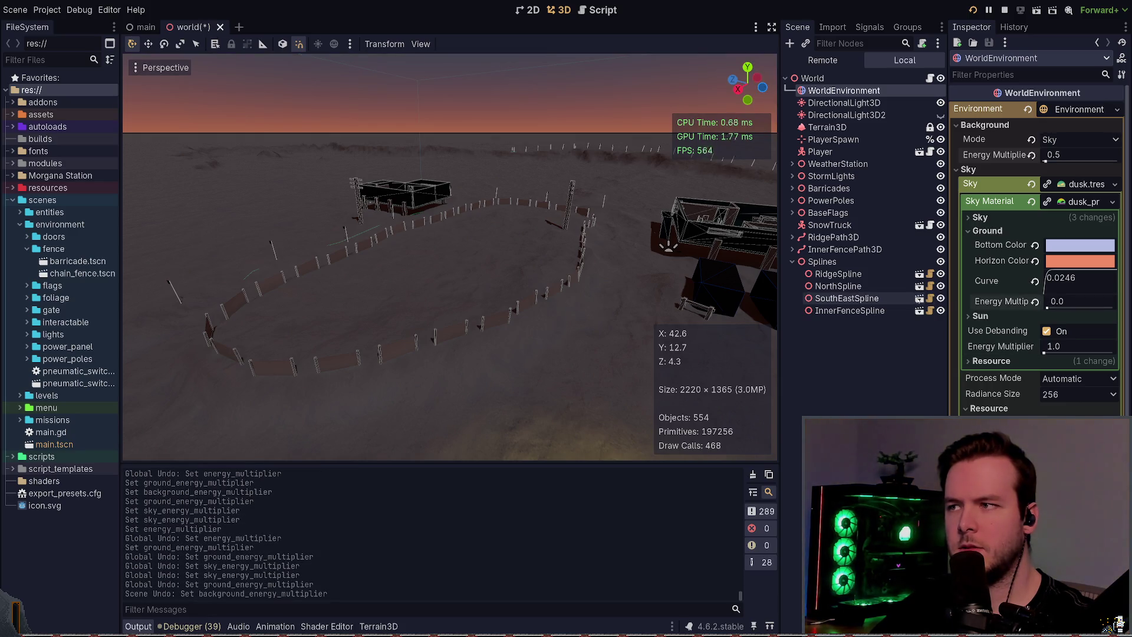
key("ctrl+z")
key("ctrl+s")
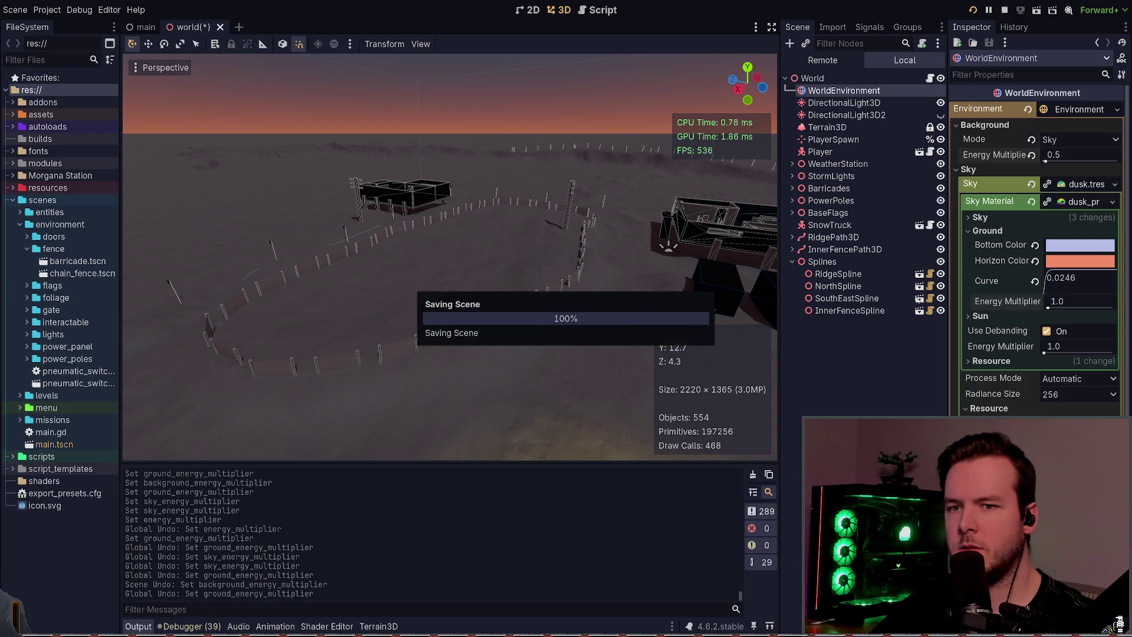
- Try background energy 0.0, revert it to 0.5, and save the scene
left_click(994, 319)
left_click(998, 231)
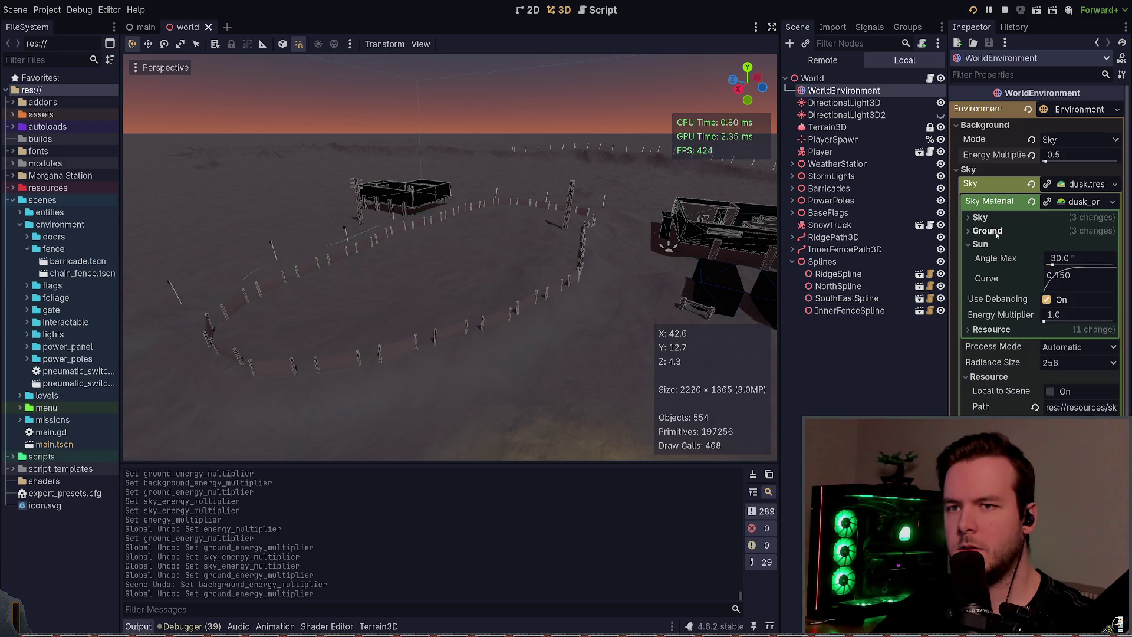
left_click(999, 219)
left_click(999, 219)
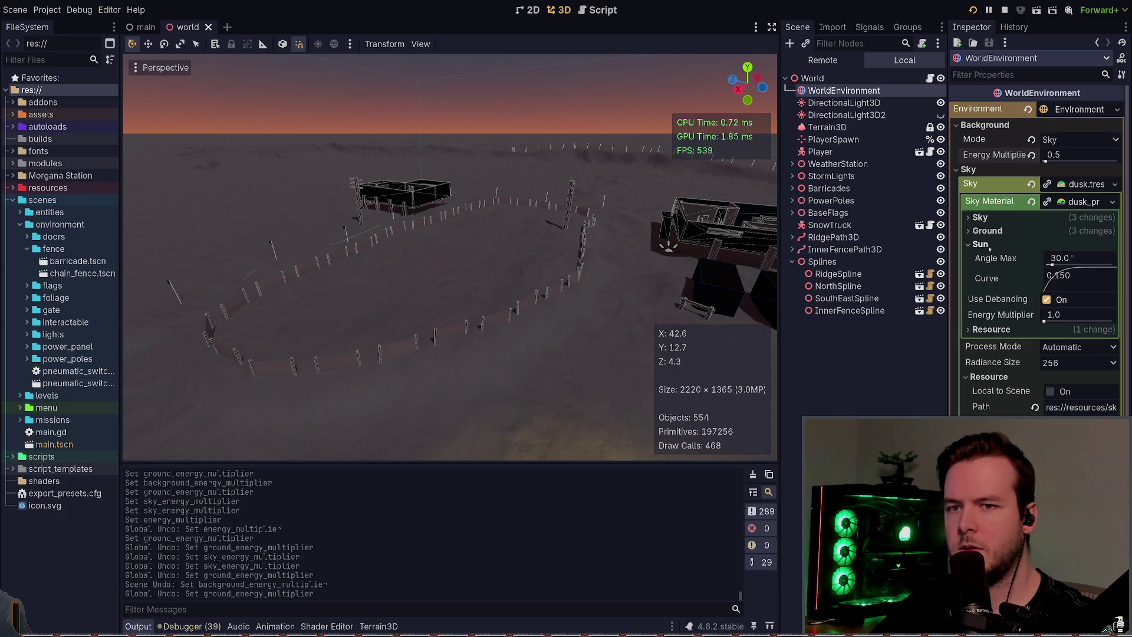
left_click(990, 247)
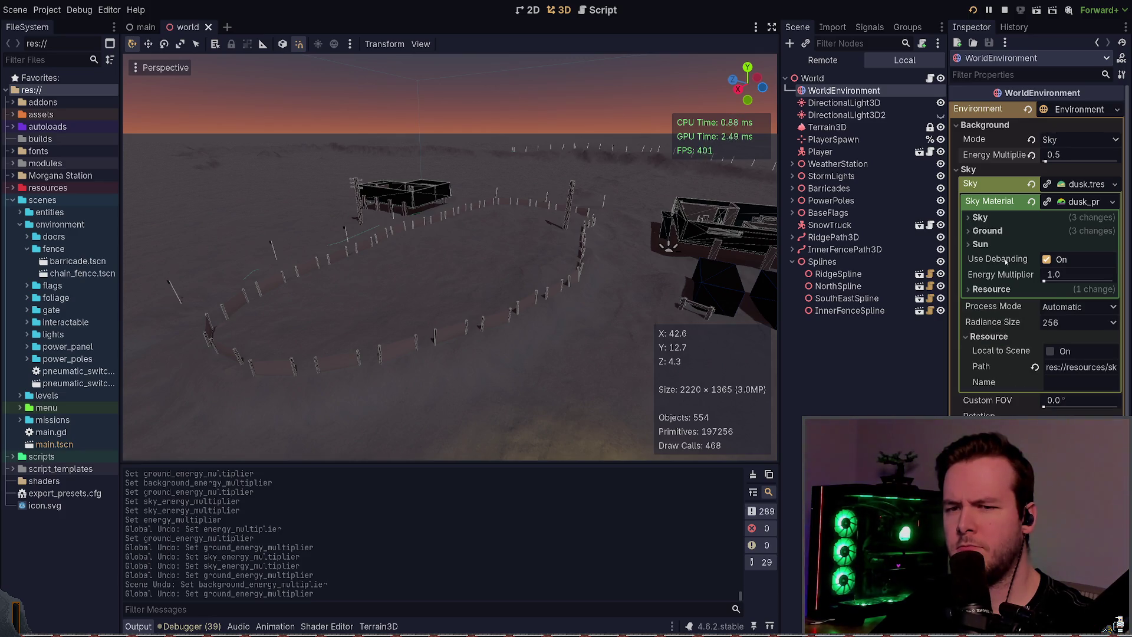
left_click_drag(1045, 161, 1004, 158)
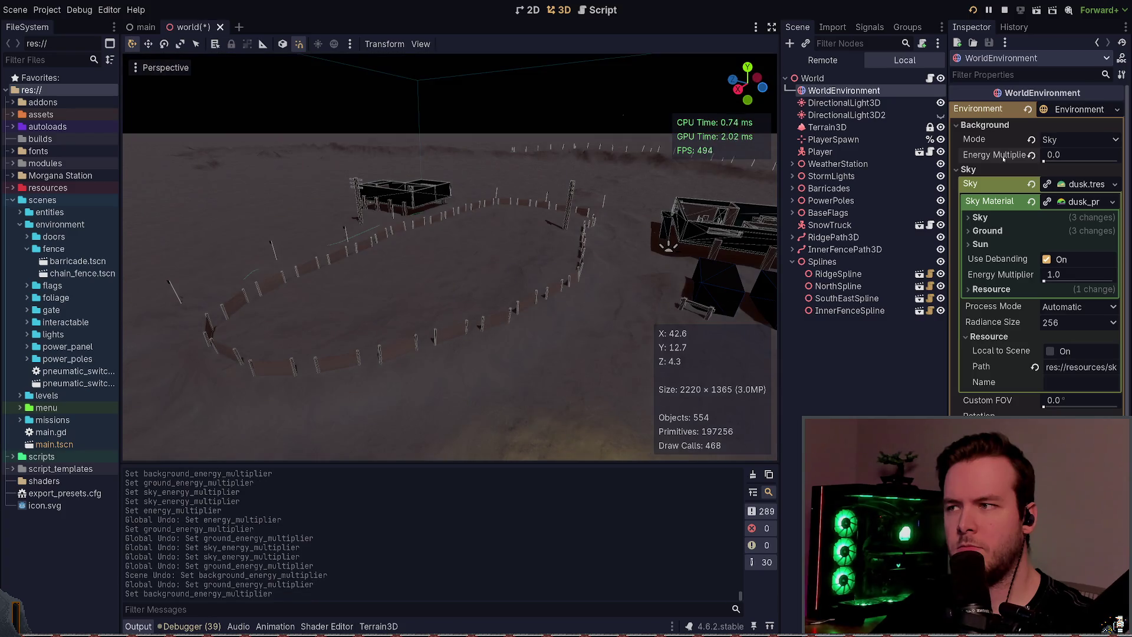
key("ctrl+z")
key("ctrl+s")
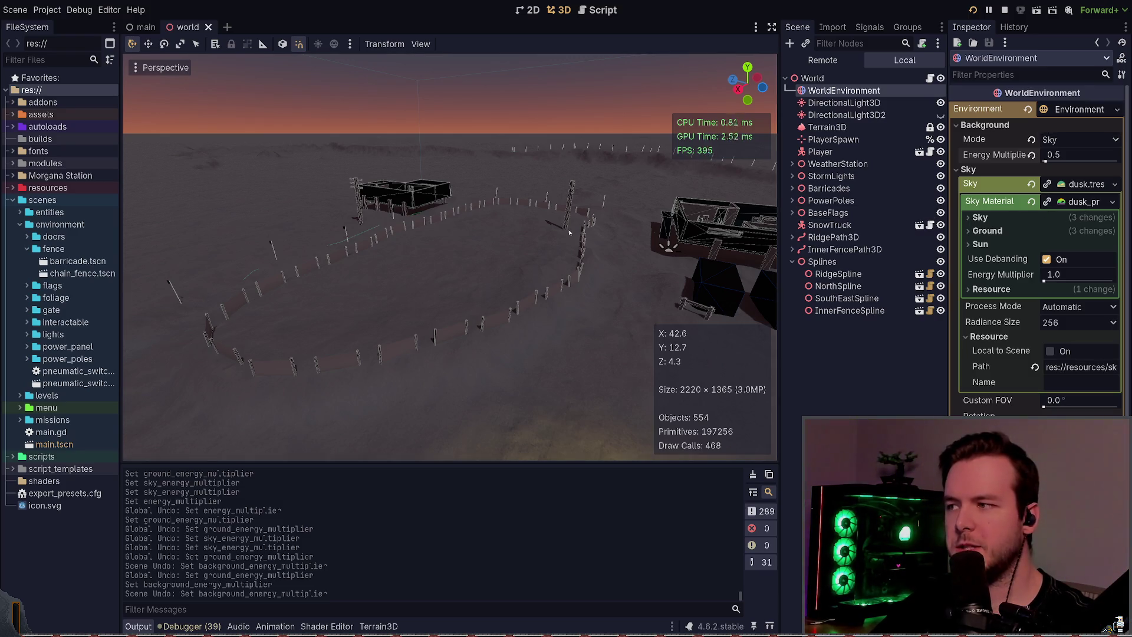
- Lower ground energy to 0.0, toggle debanding, set sky energy 0.0, and launch the game
left_click(1006, 231)
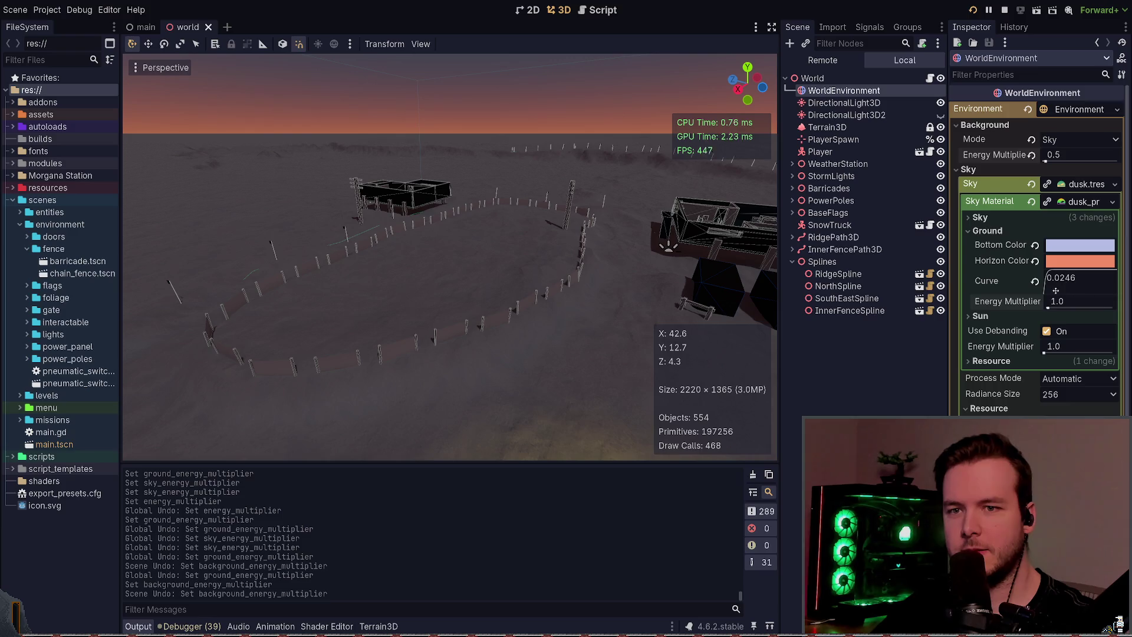
left_click_drag(1048, 307, 1047, 308)
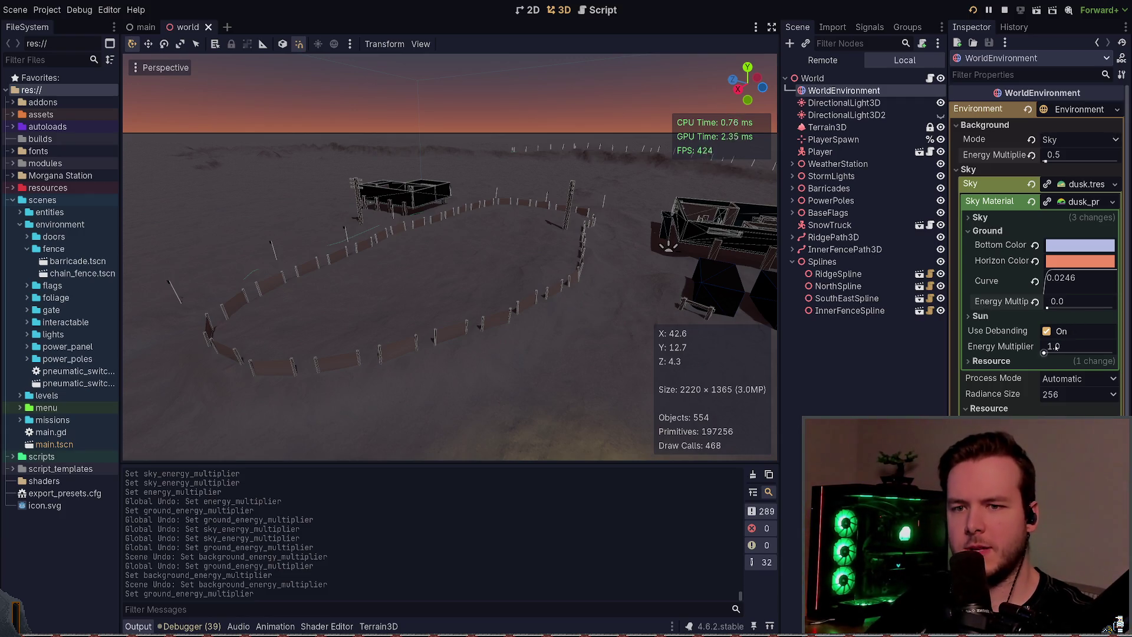
left_click(1047, 331)
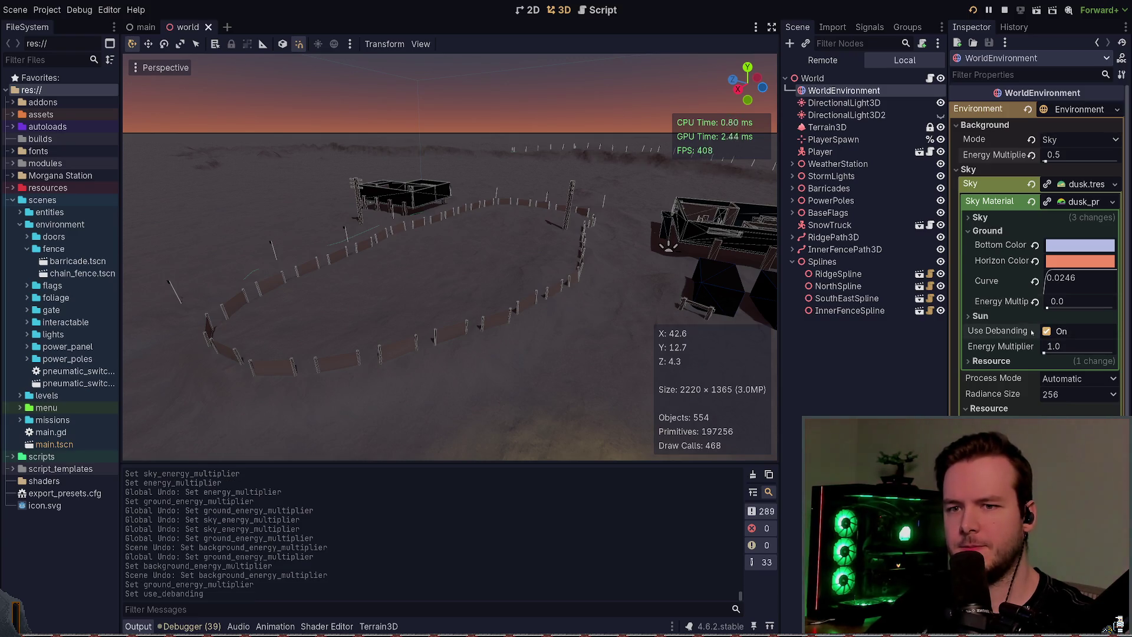
left_click_drag(1044, 353, 1042, 352)
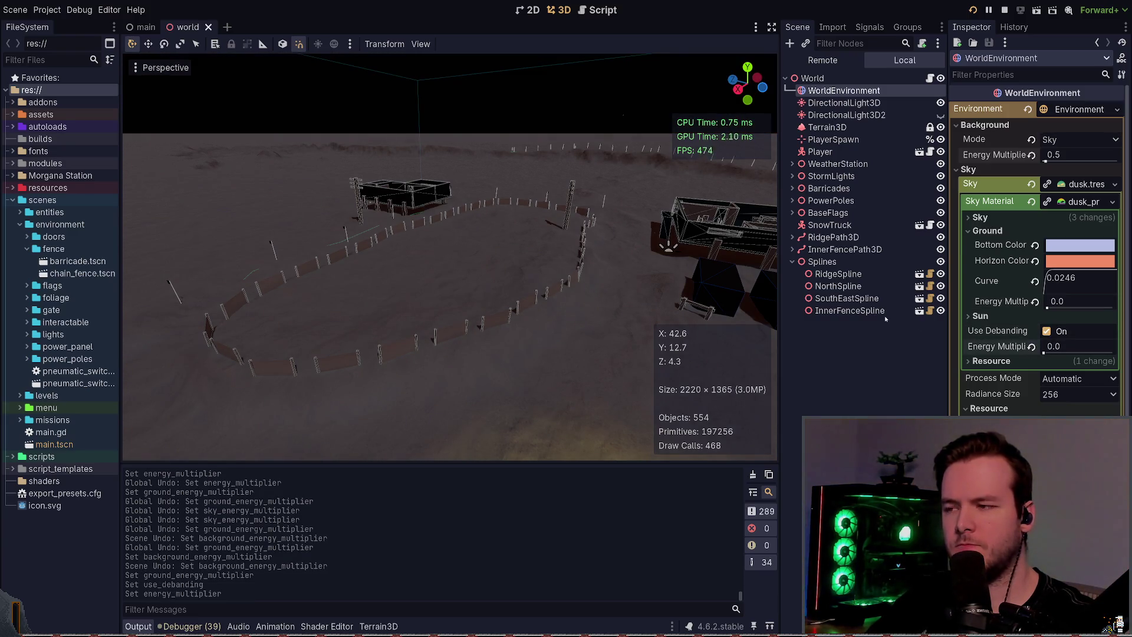
key("F5")
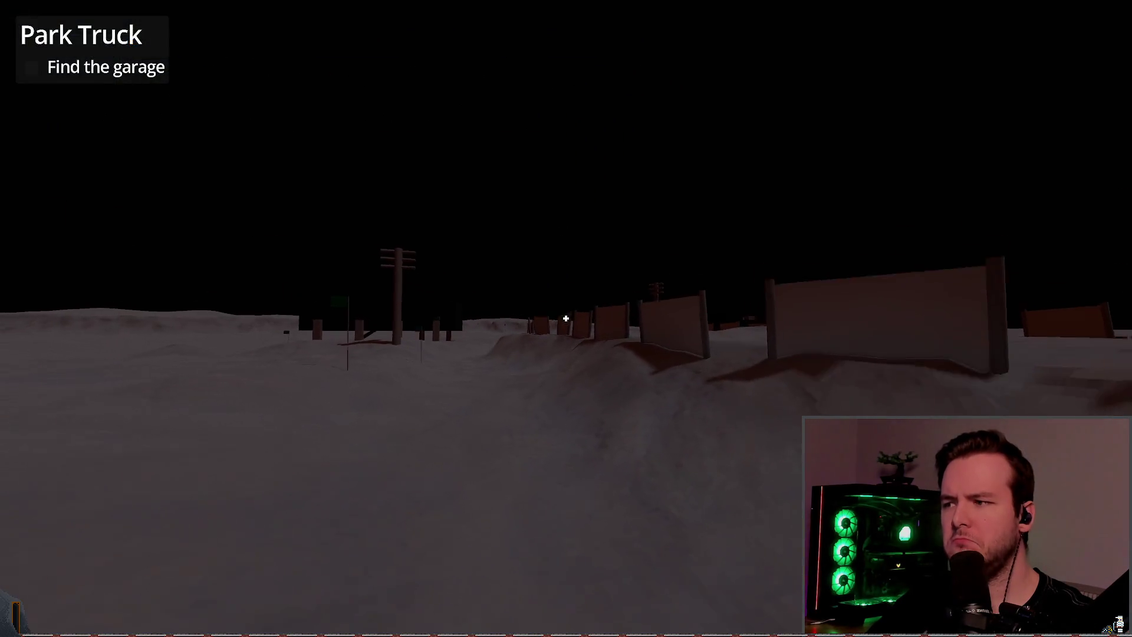
- Hide the DirectionalLight3D sun and rerun the game to view the sky-only lighting
mouse_move(566, 319)
key("alt+Tab")
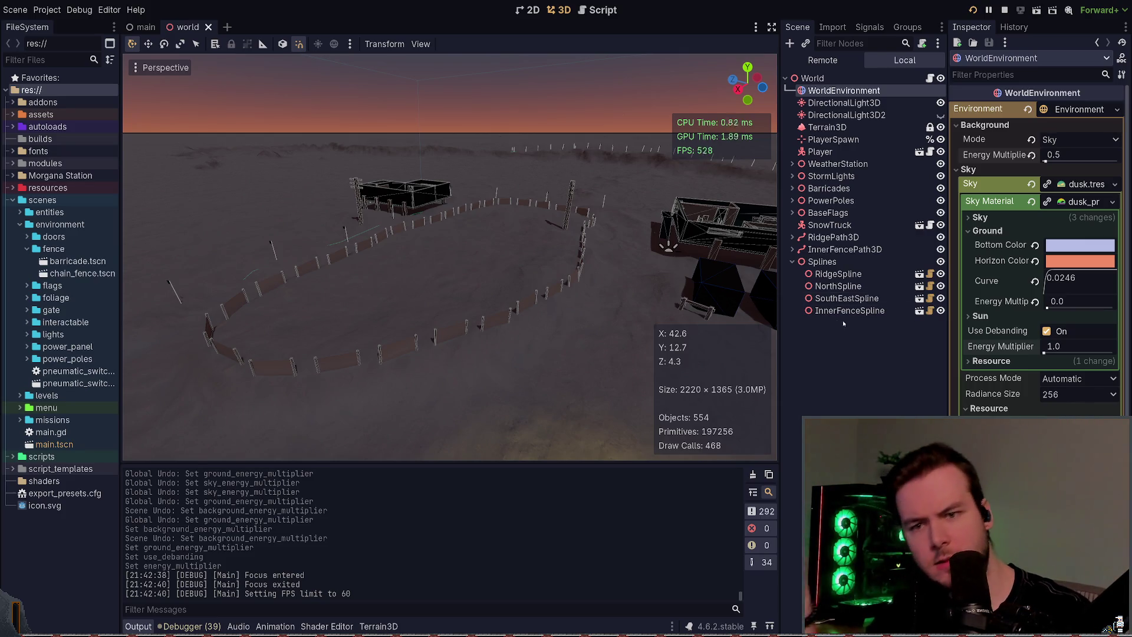
left_click(994, 317)
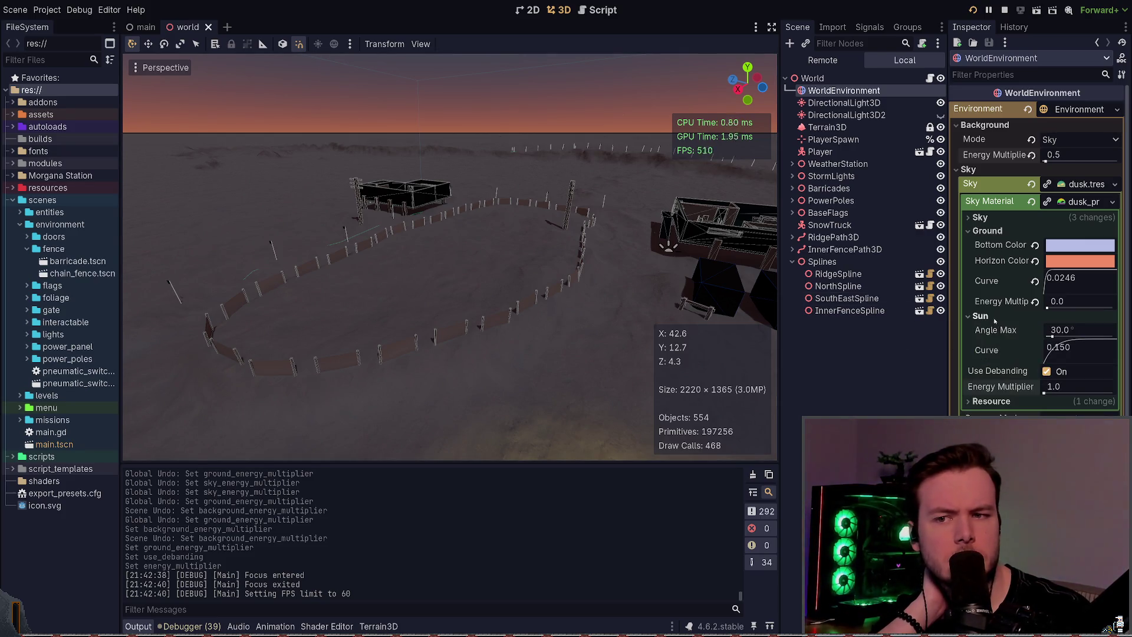
left_click(993, 317)
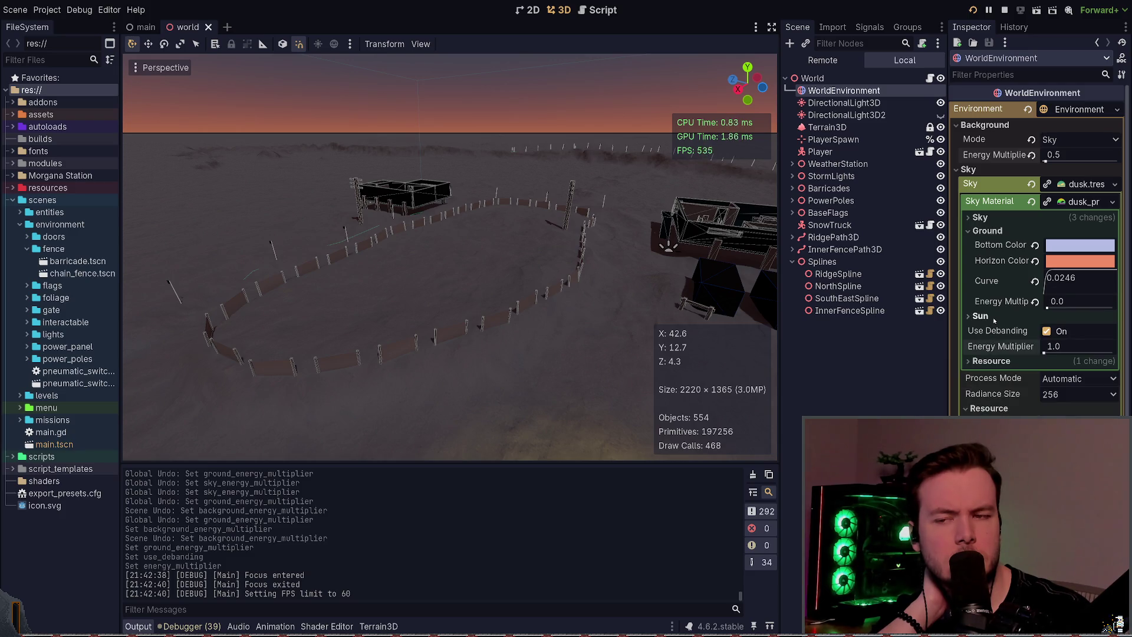
left_click(940, 102)
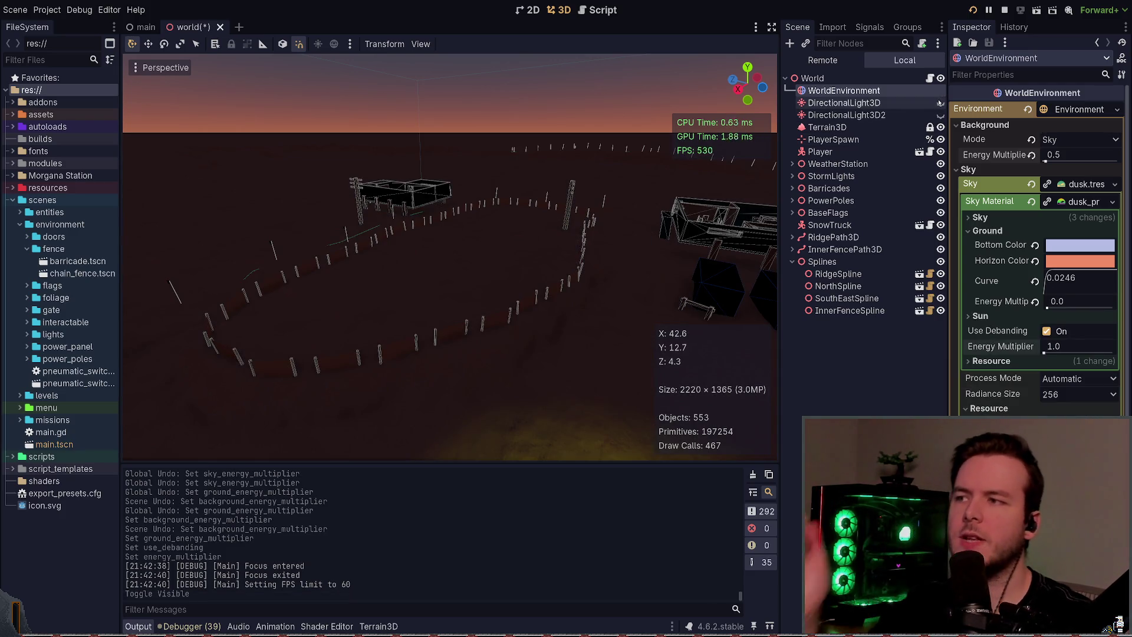
key("alt+Tab")
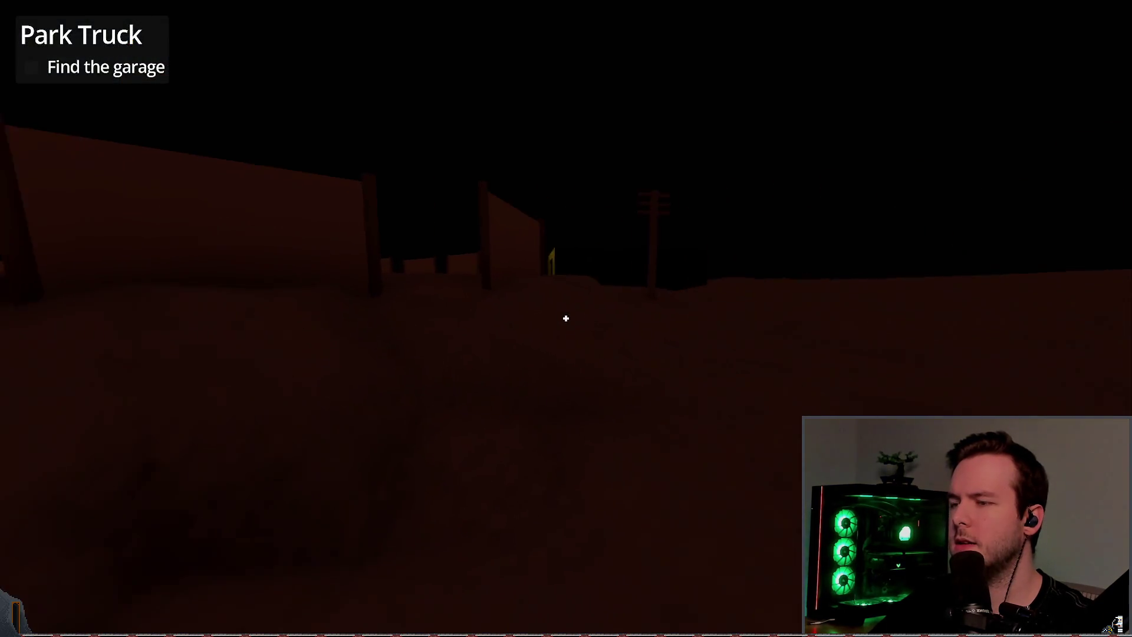
key("alt+F4")
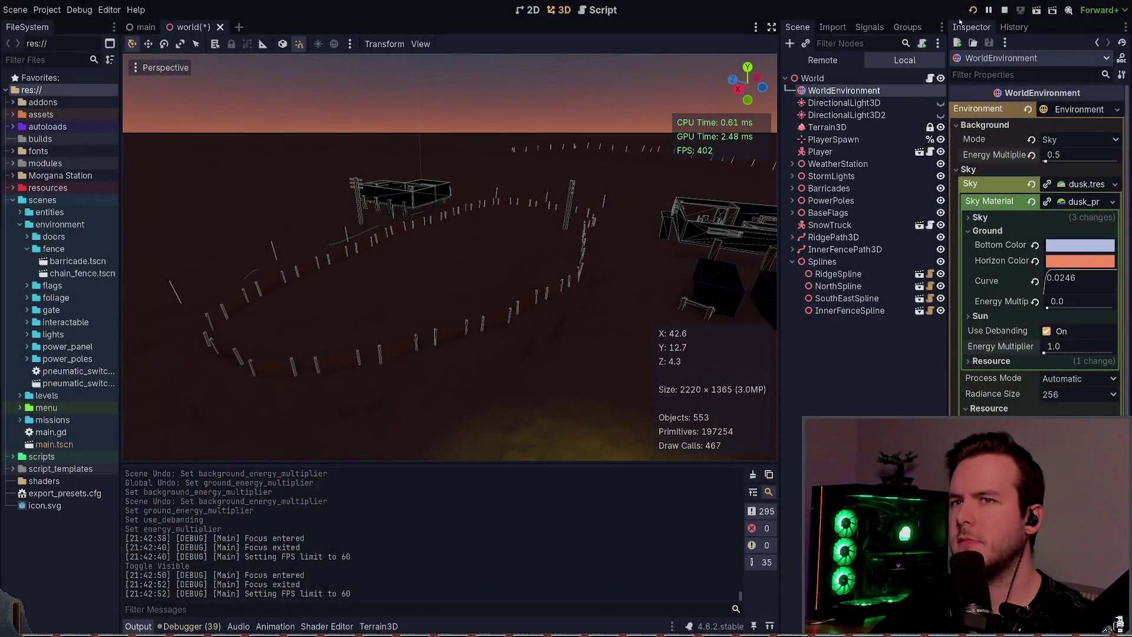
key("ctrl+s")
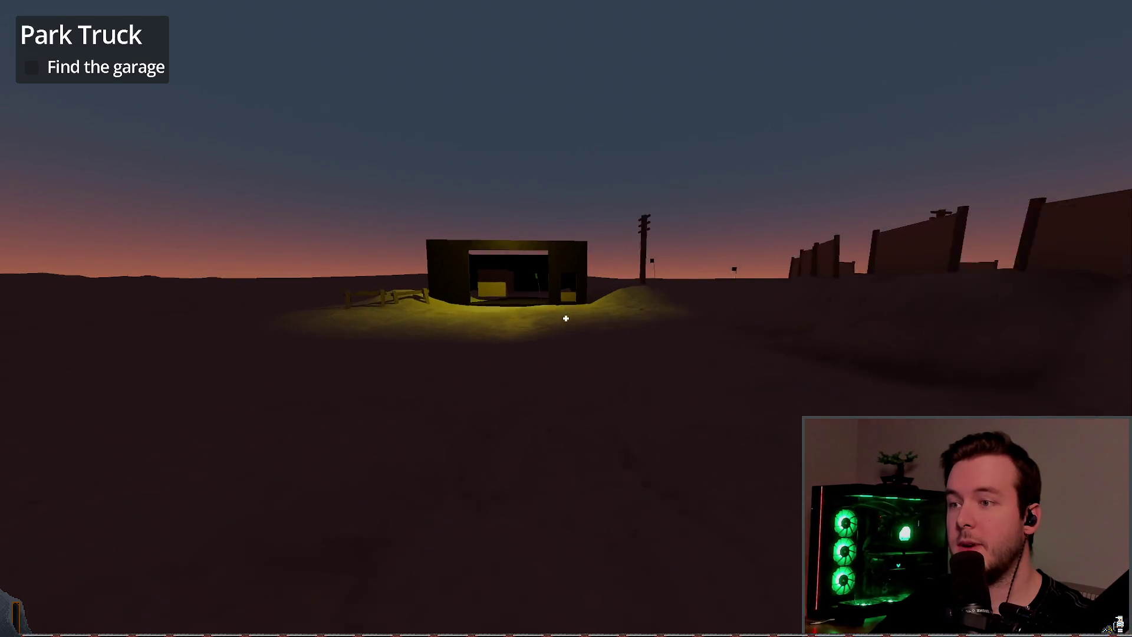
key("alt+Tab")
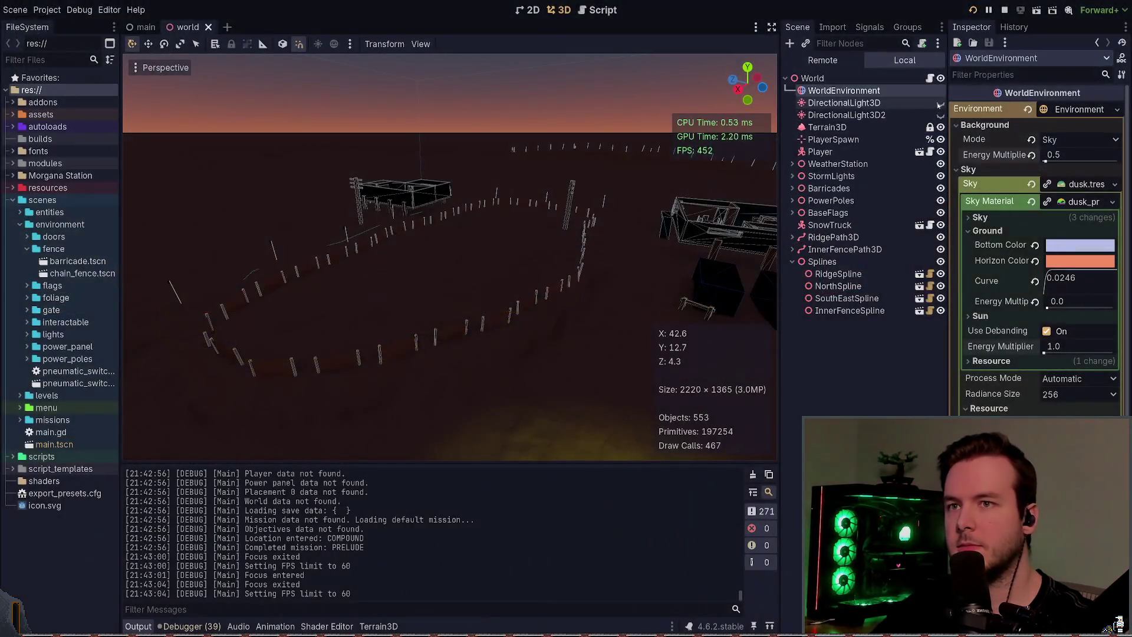
- Keep the DirectionalLight3D hidden and set ground energy multiplier to 0.2, saving the scene
left_click(941, 103)
left_click(941, 103)
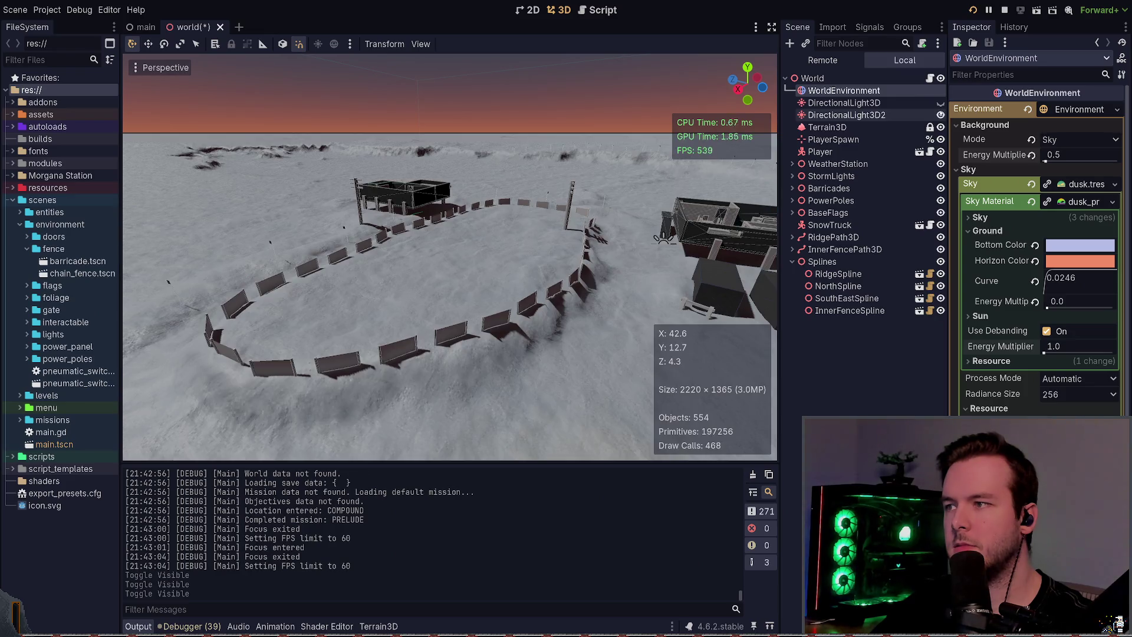
left_click(941, 103)
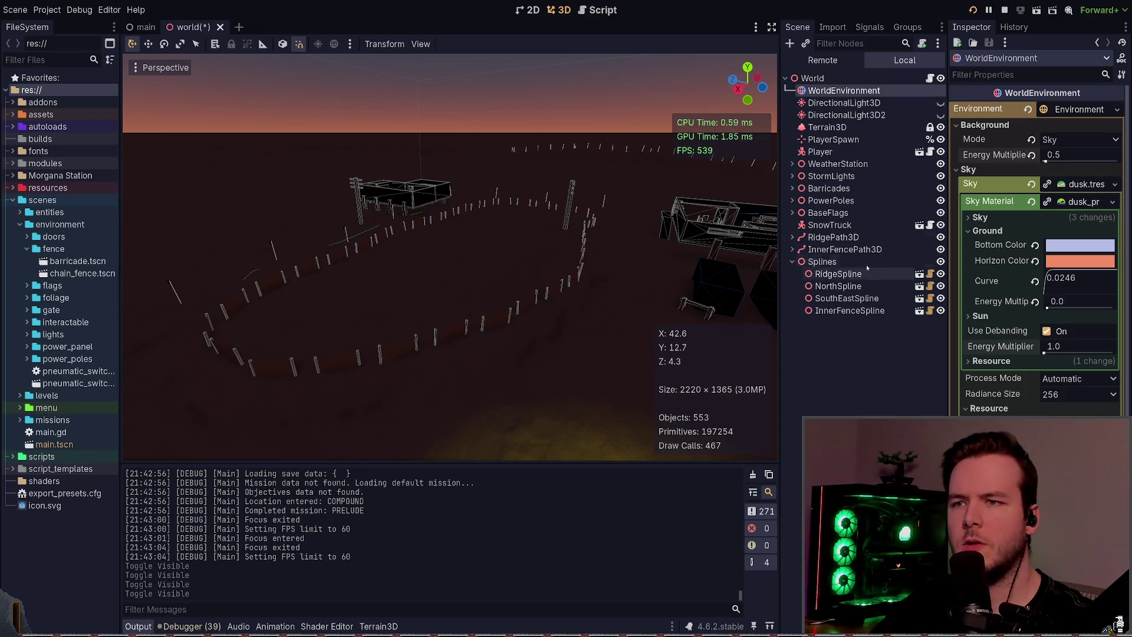
left_click(1035, 302)
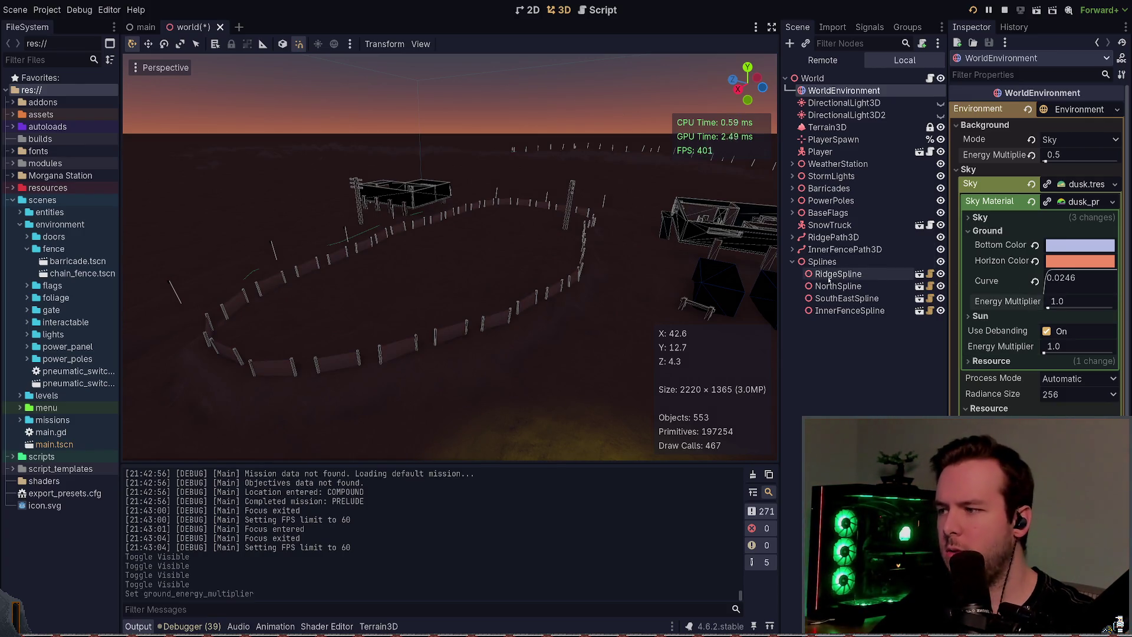
key("ctrl+z")
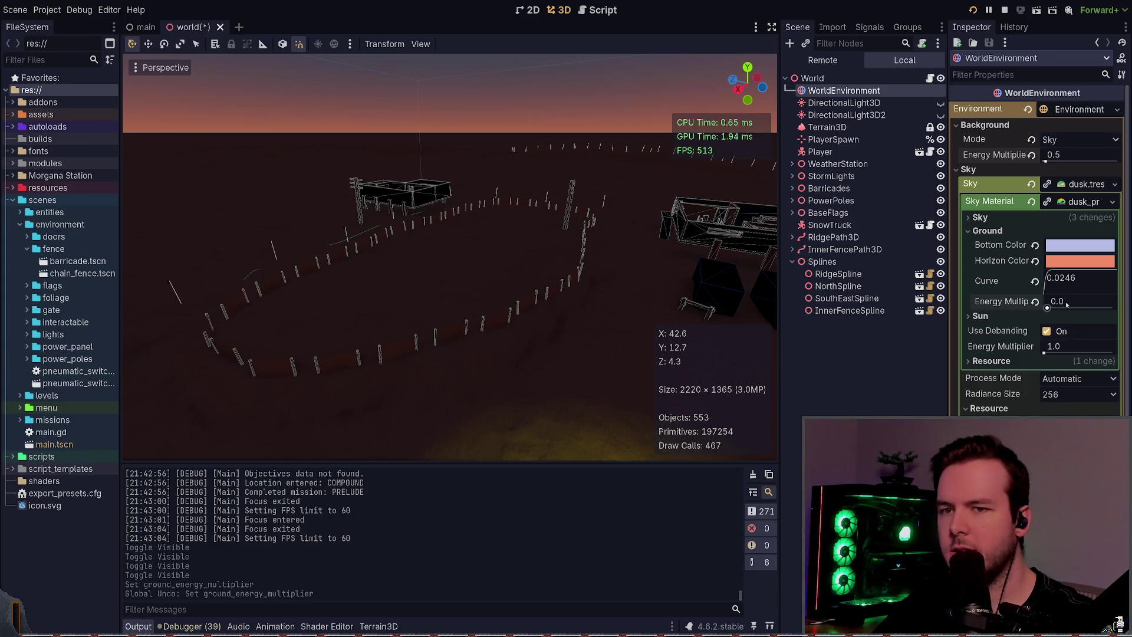
type("0.2")
key("Return")
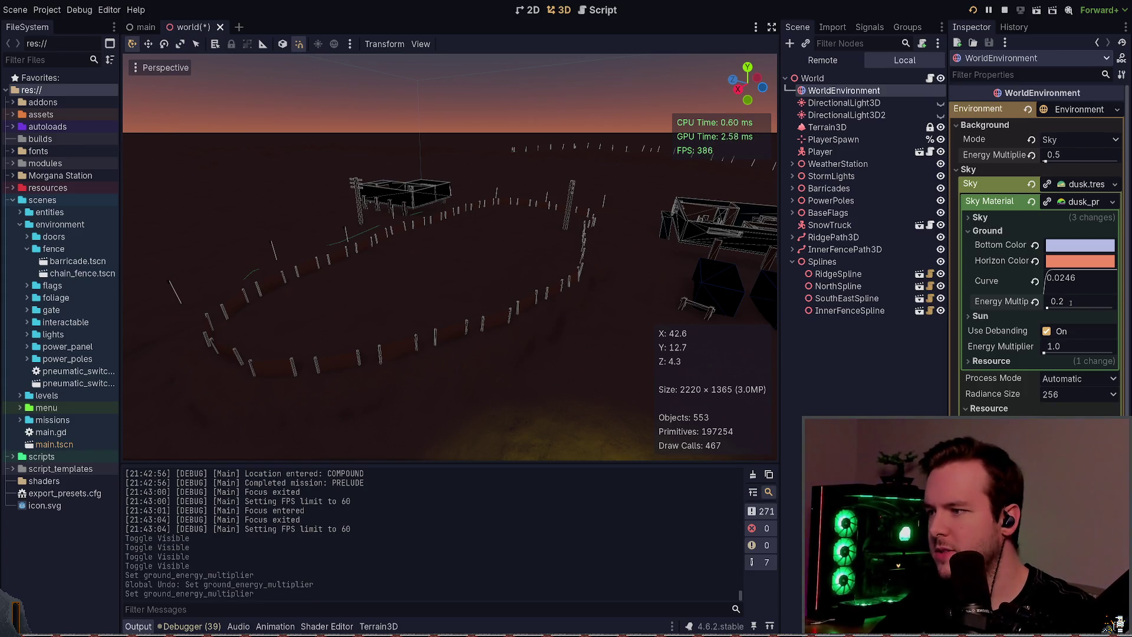
key("ctrl+s")
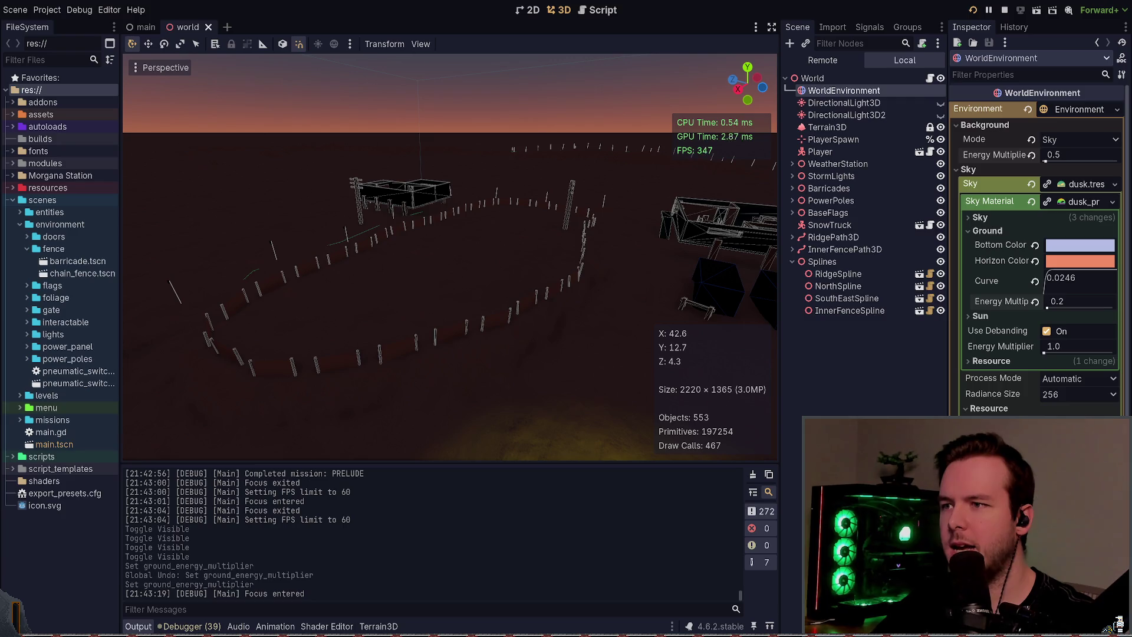
- Back in the editor, fold the sky material's Sun and Ground sections
key("alt+Tab")
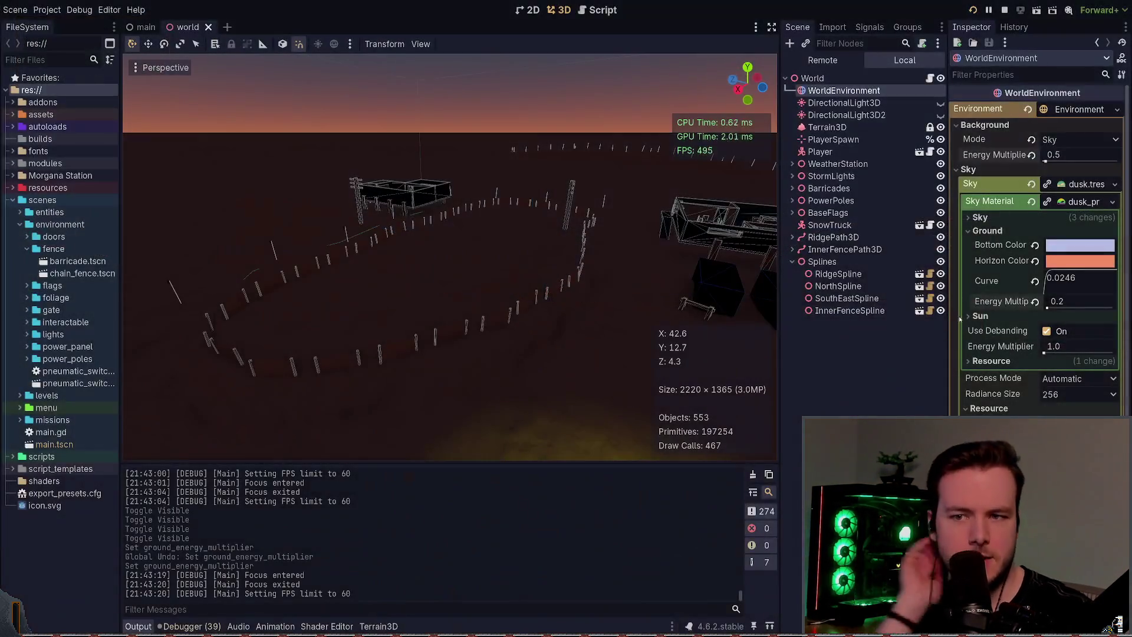
left_click(980, 316)
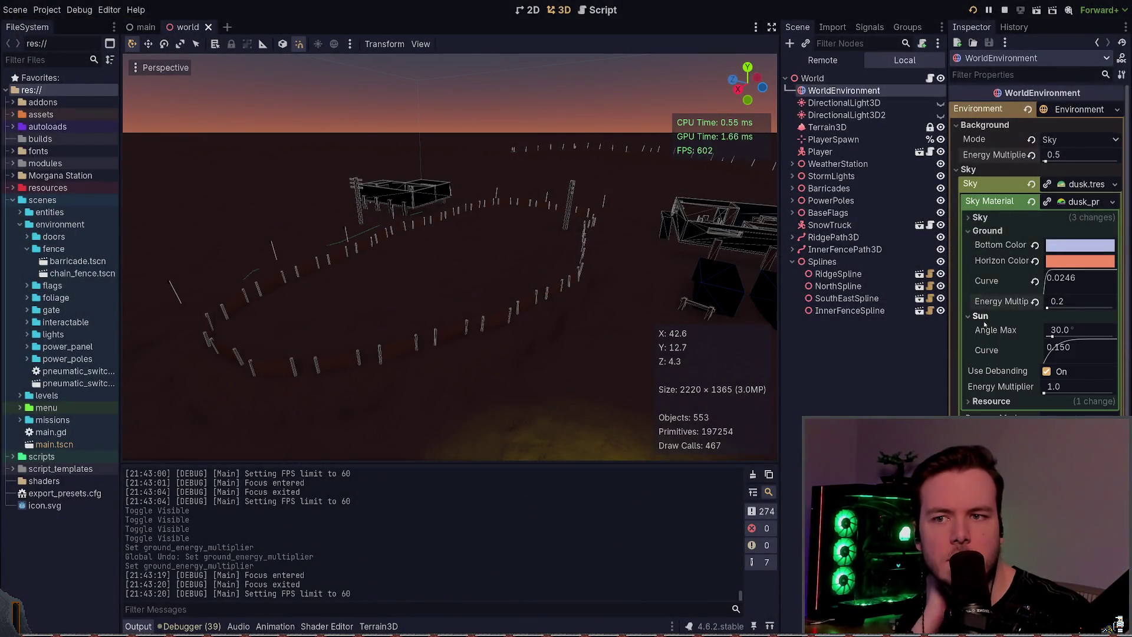
left_click(983, 232)
left_click(984, 231)
left_click(985, 230)
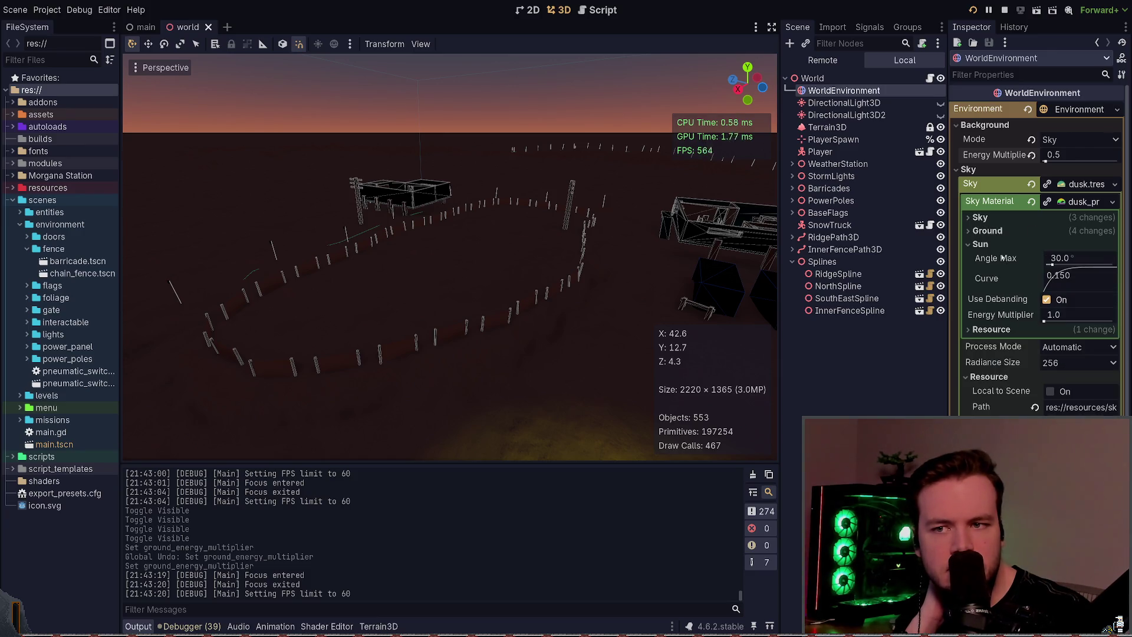
- Fold the Sun and Resource sections and commit a lower ambient light energy
left_click(1000, 247)
left_click(997, 336)
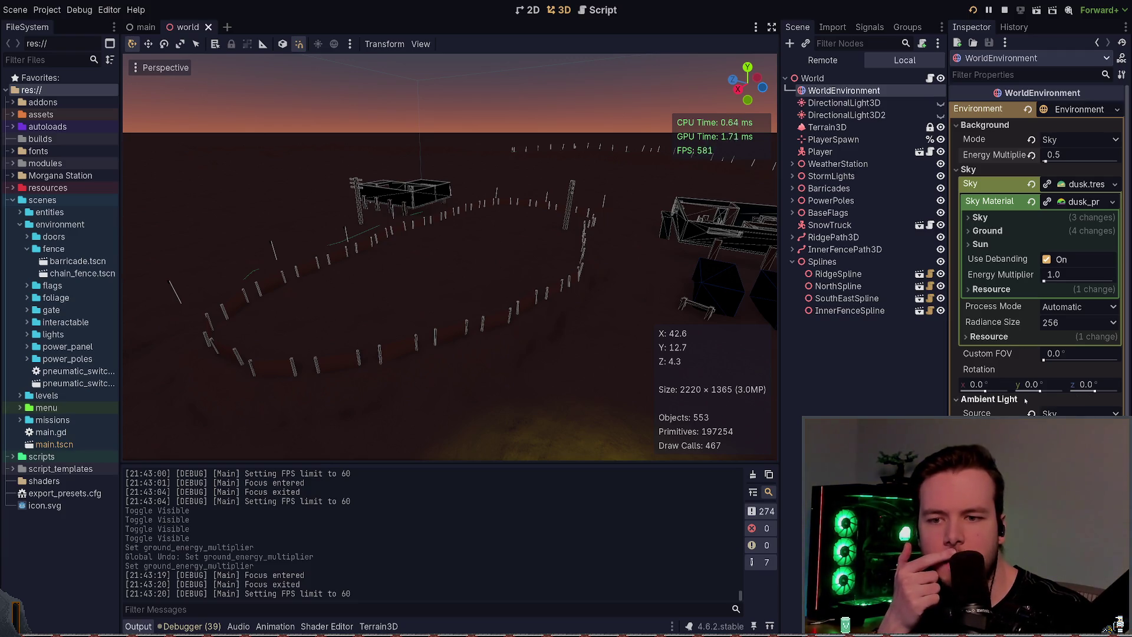
key("Return")
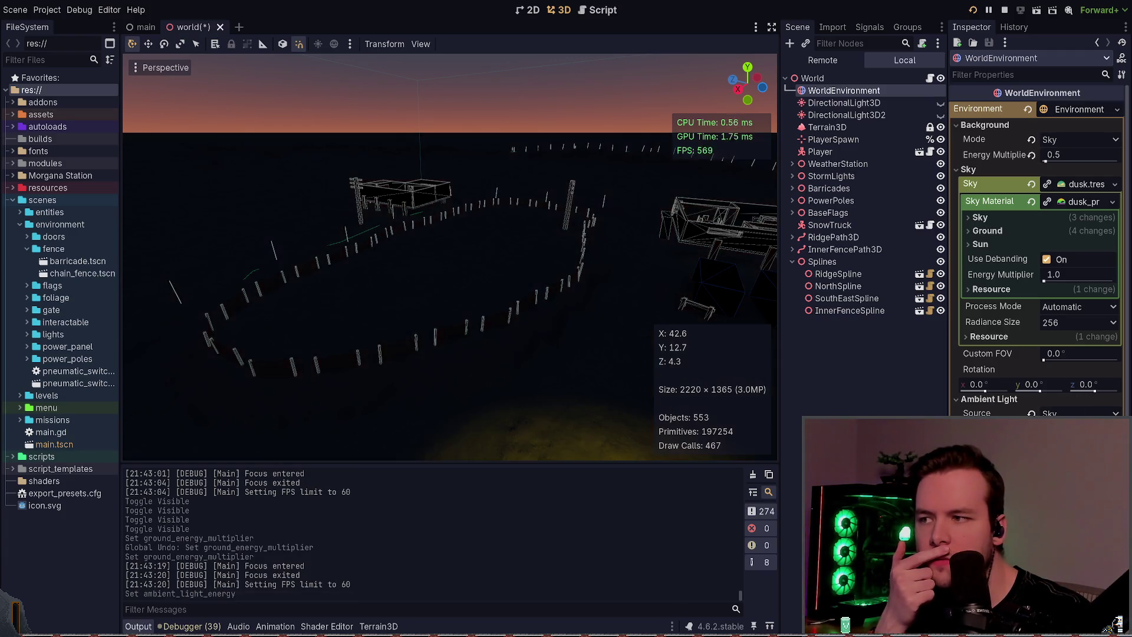
- Playtest the darker compound, walking around the truck and using the flashlight
key("F5")
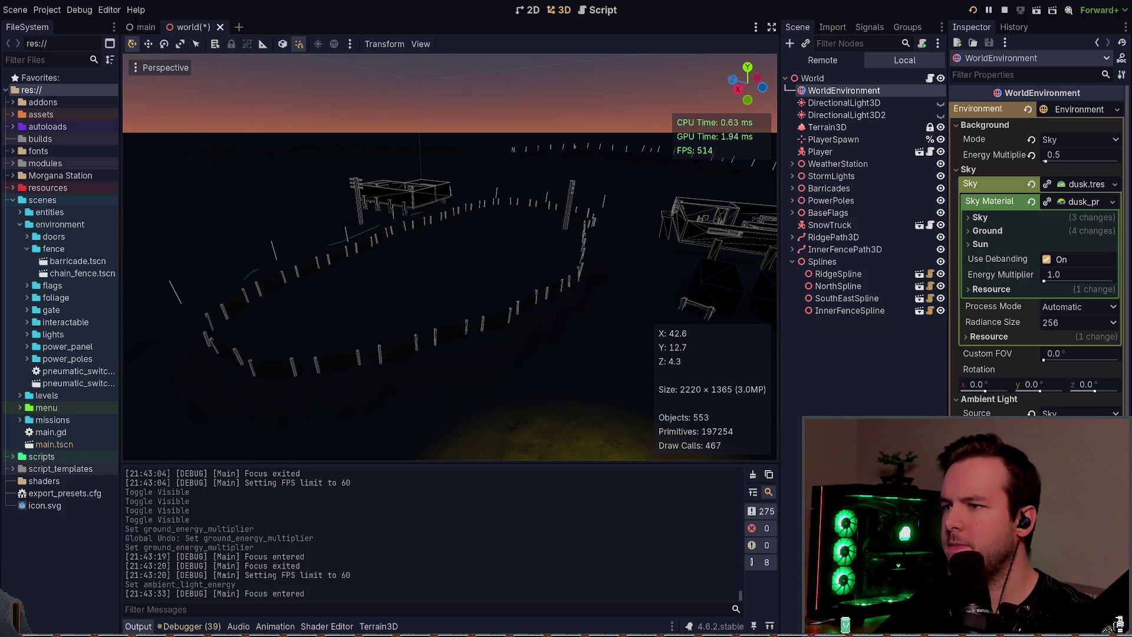
key("w")
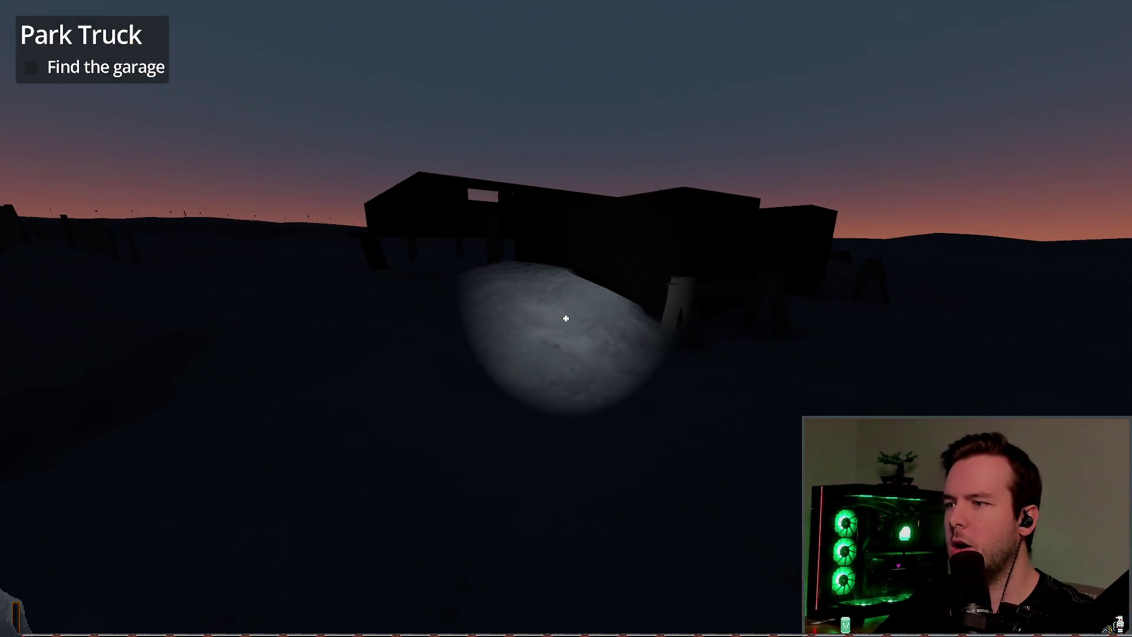
key("a")
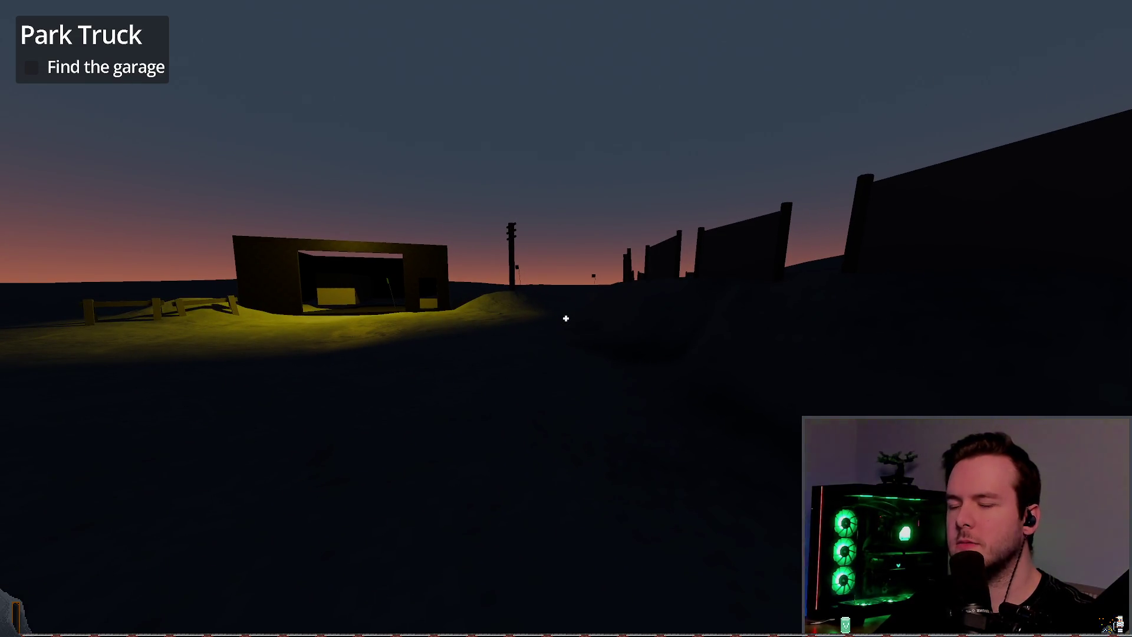
key("alt+Tab")
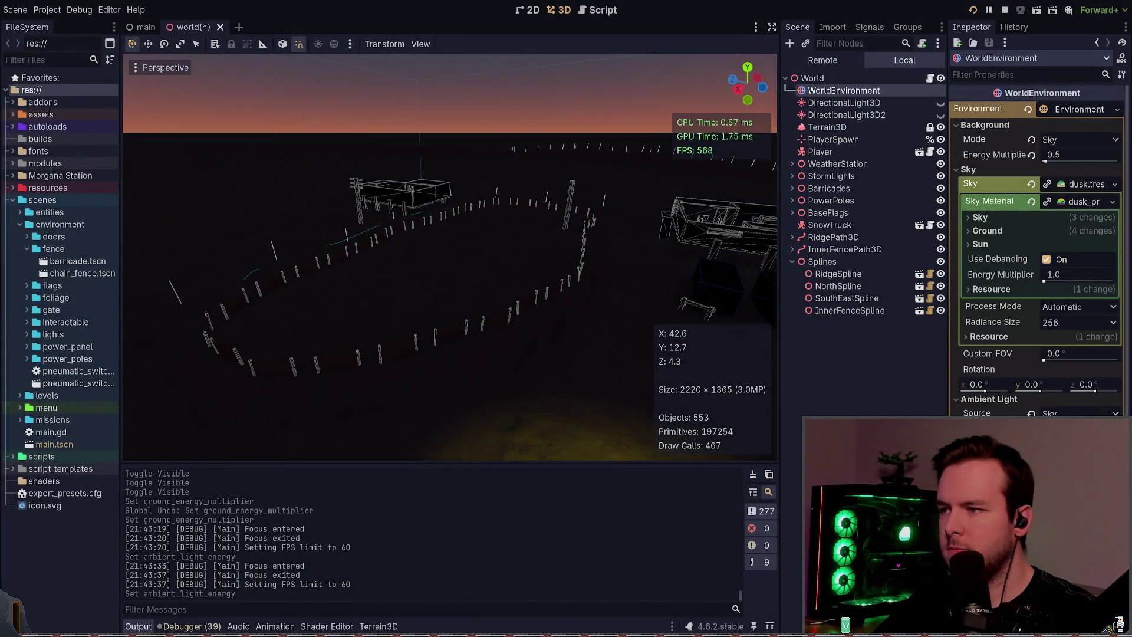
key("alt+Tab")
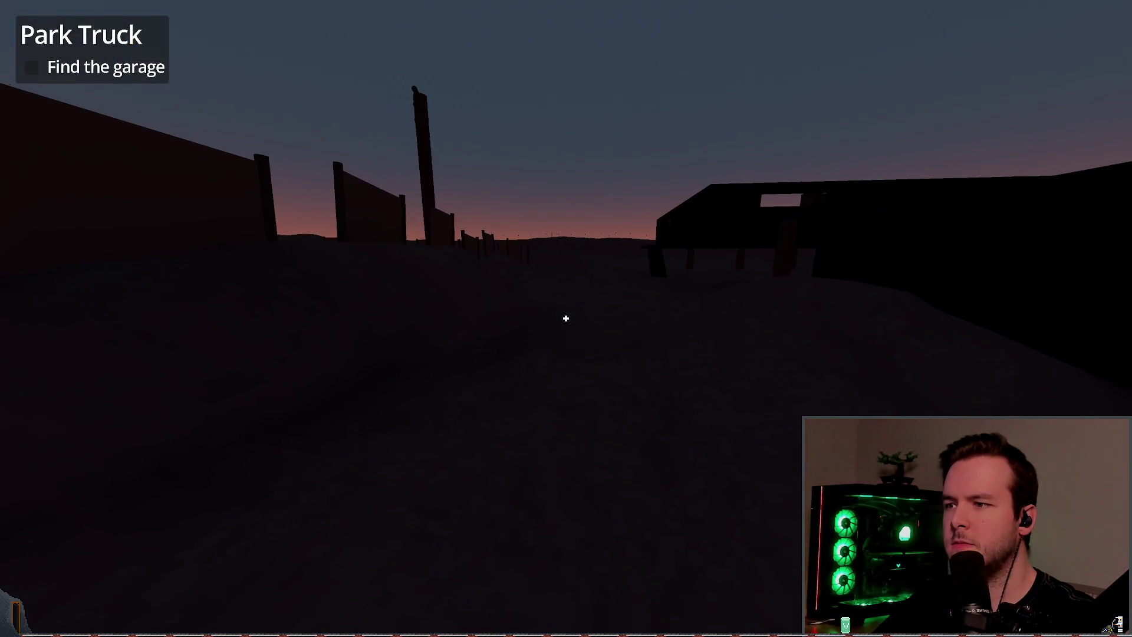
key("f")
key("w")
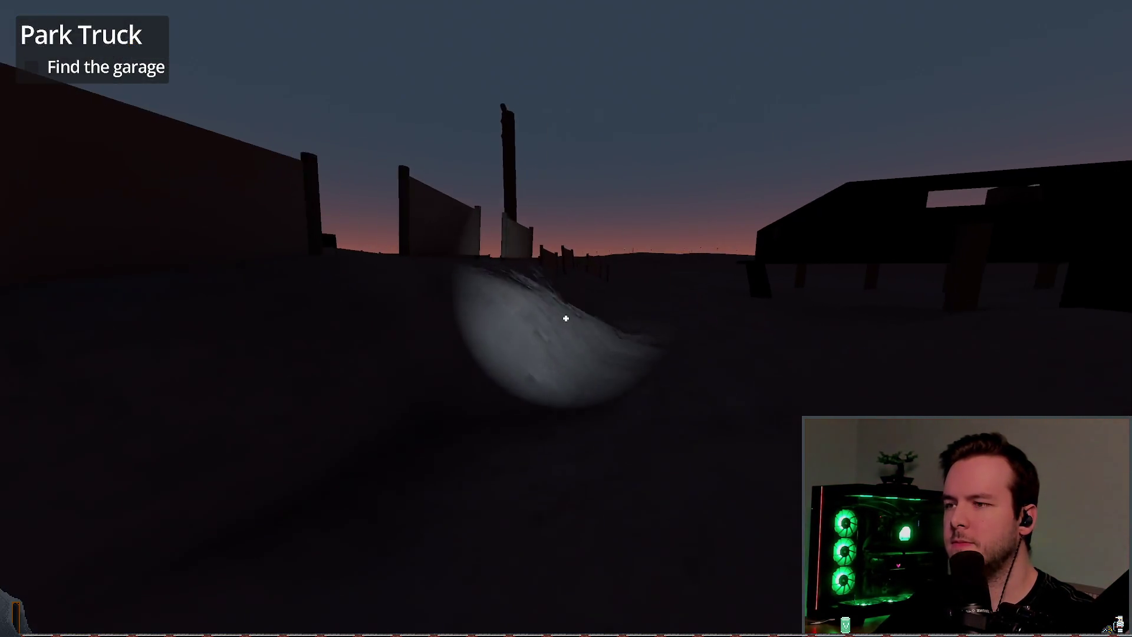
mouse_move(566, 318)
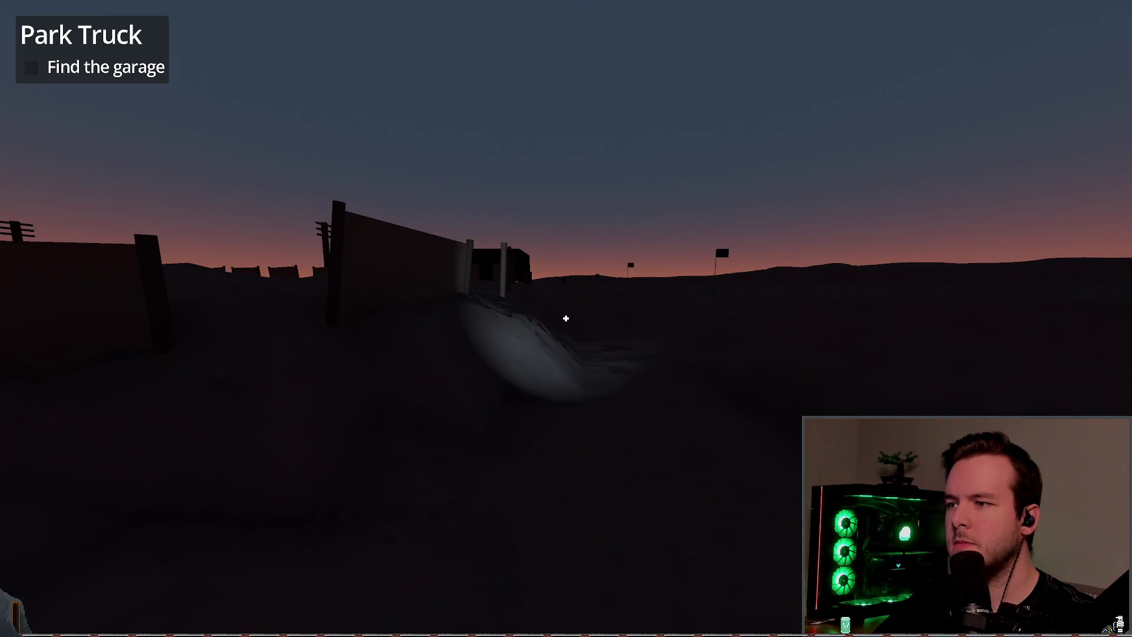
key("alt+Tab")
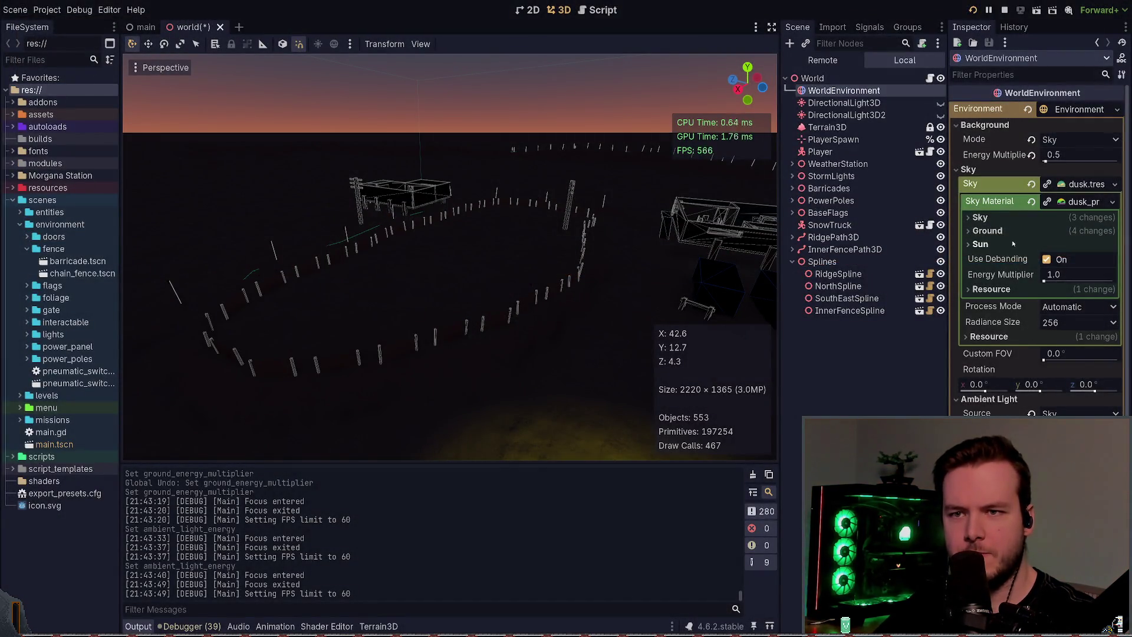
- Keep ground energy at 0.2 after a trial reset, folding the sky material sections
left_click(1009, 231)
left_click(1035, 302)
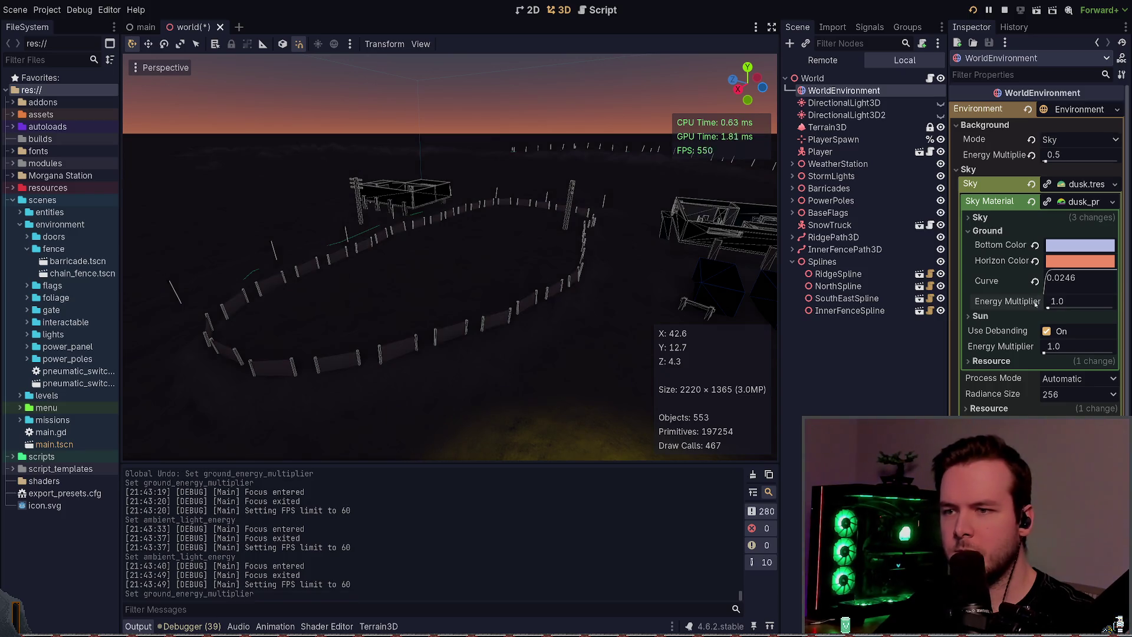
key("ctrl+z")
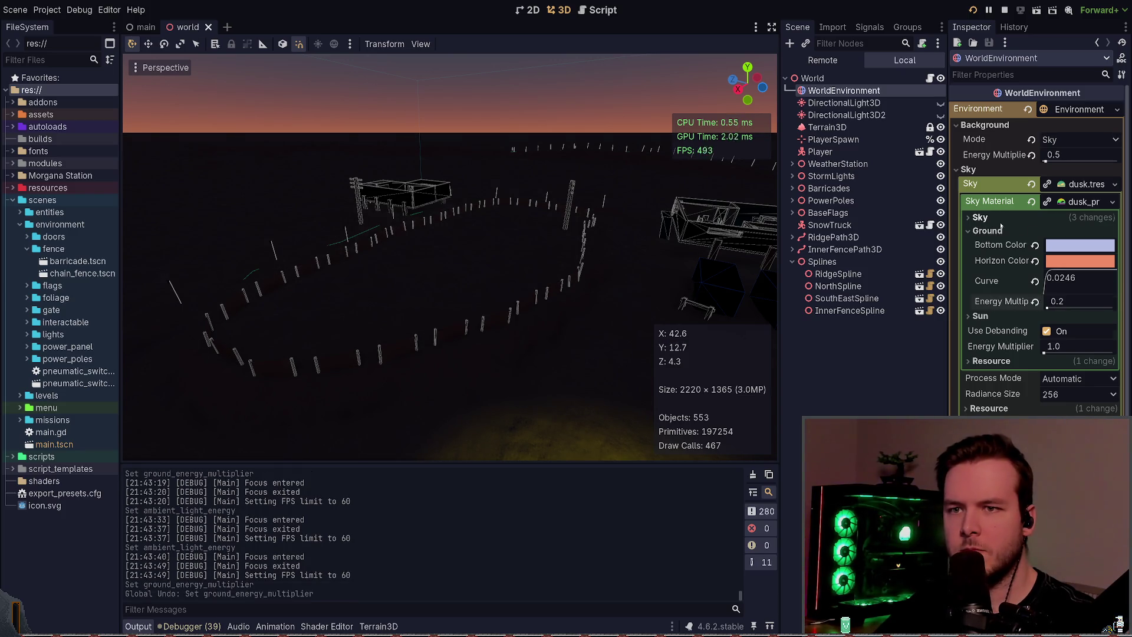
left_click(980, 218)
left_click(980, 218)
left_click(988, 230)
left_click(1002, 244)
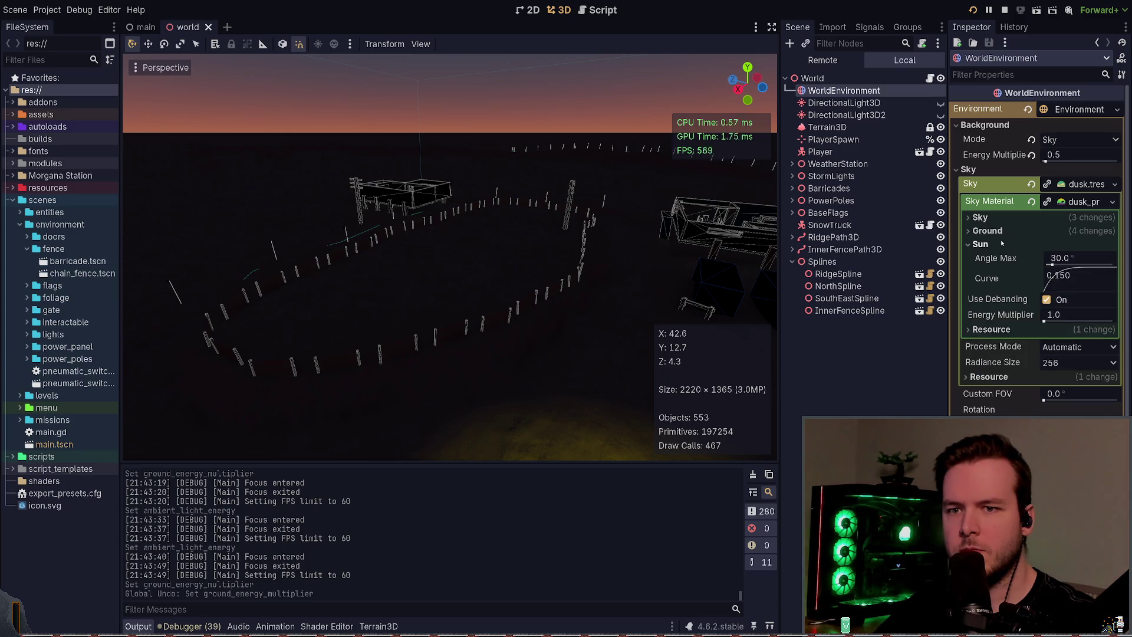
left_click(1002, 244)
- Drop the background energy multiplier to 0.0 and check the darkness in the game
left_click(1045, 168)
left_click_drag(1047, 161, 1046, 161)
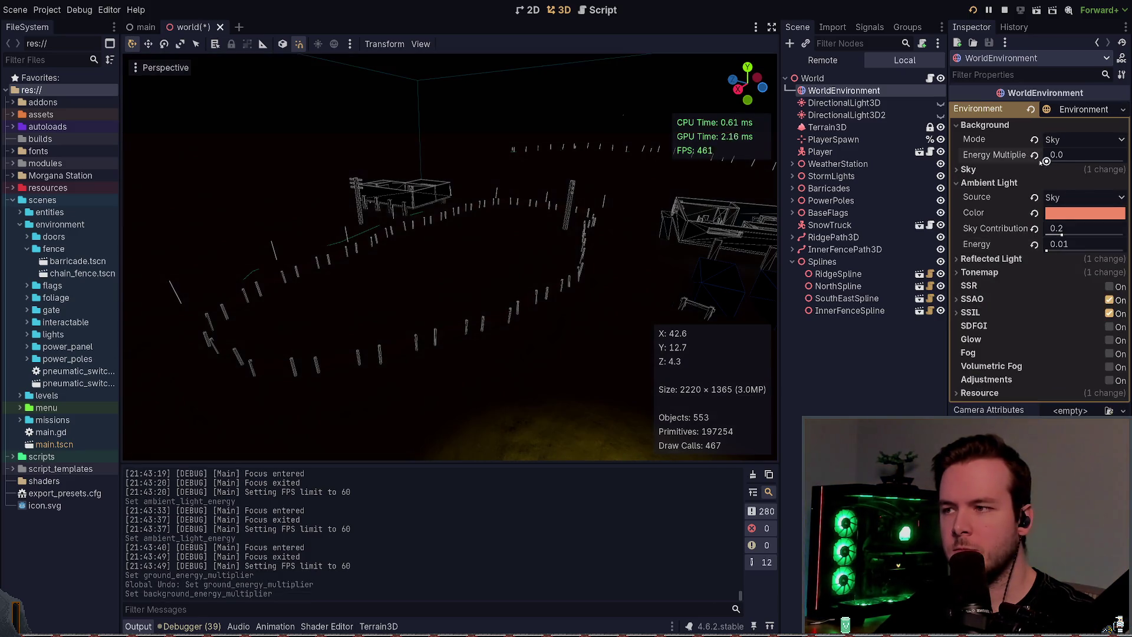
key("alt+Tab")
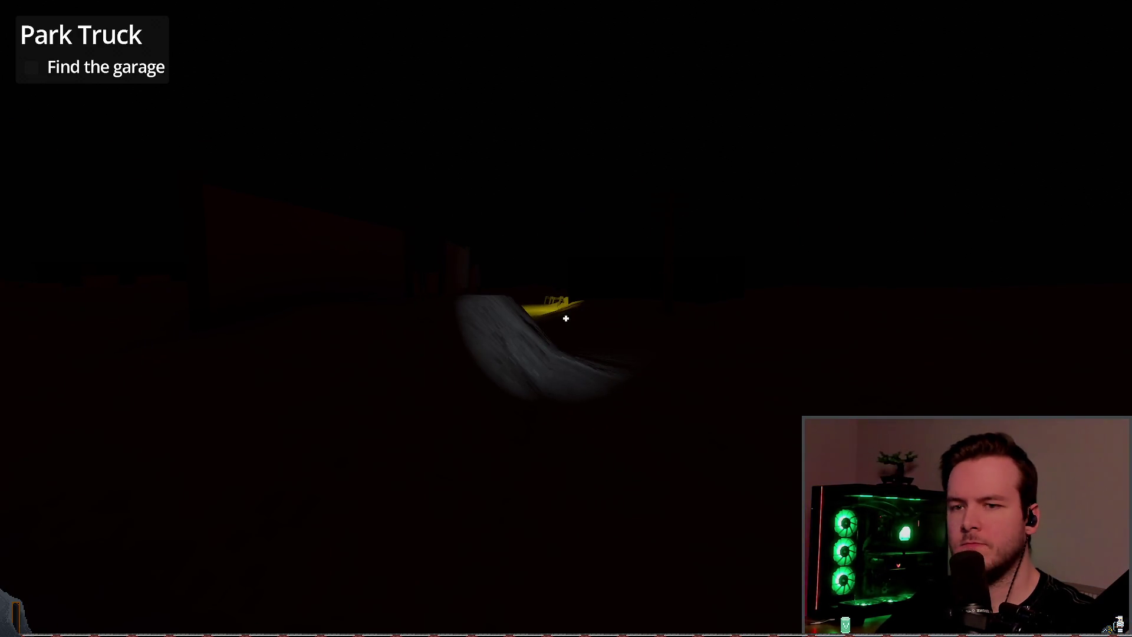
- Set the ambient light energy to 0.02
key("alt+Tab")
left_click(1078, 244)
type("0.01")
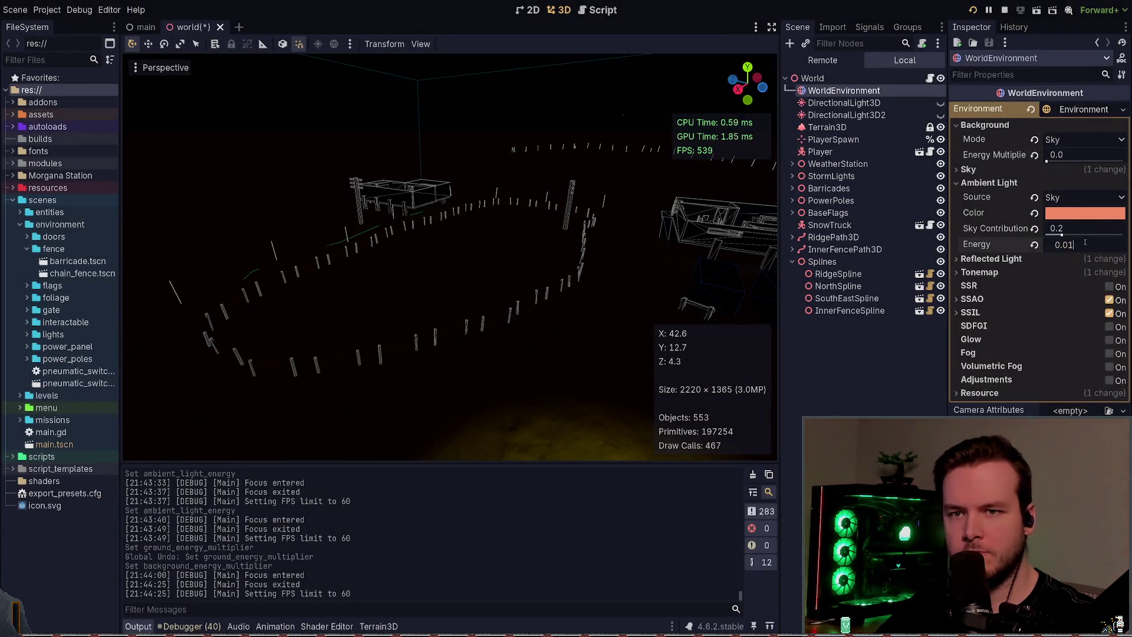
key("Return")
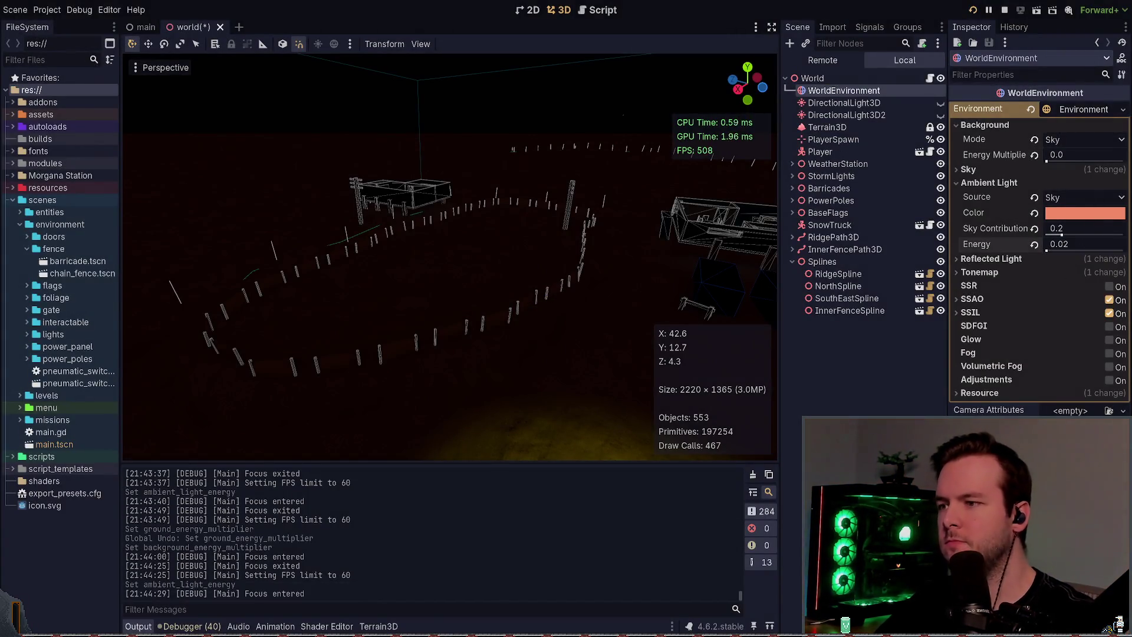
- Compare the brightness in the running game, opening and closing the pause menu
key("alt+Tab")
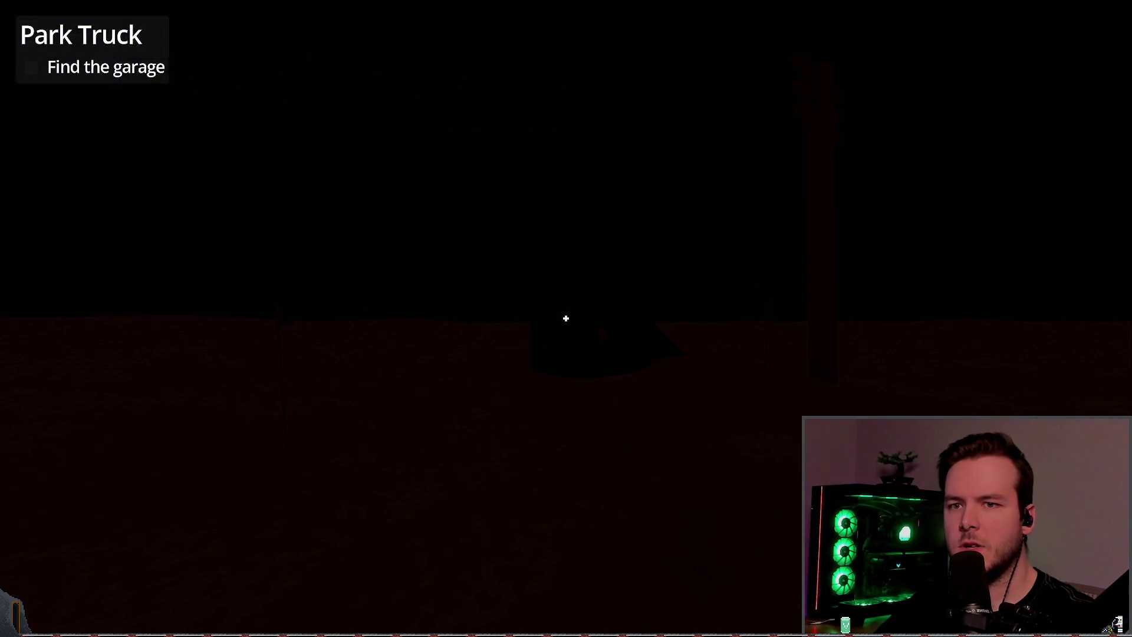
key("alt+Tab")
key("alt+Tab")
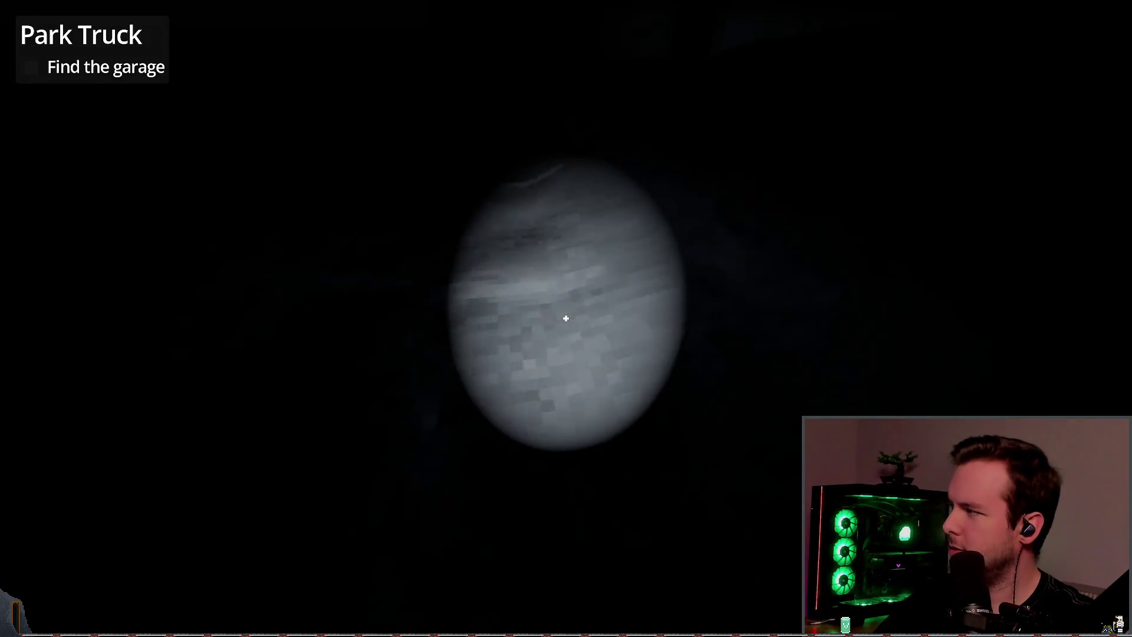
key("Escape")
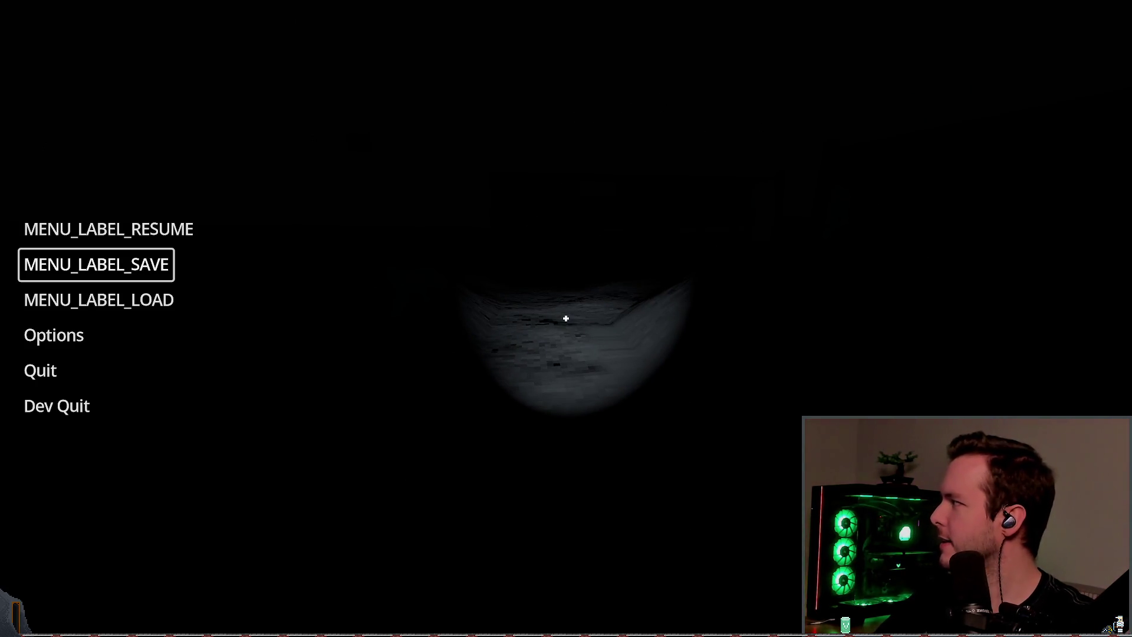
key("Down")
key("Down")
key("Down")
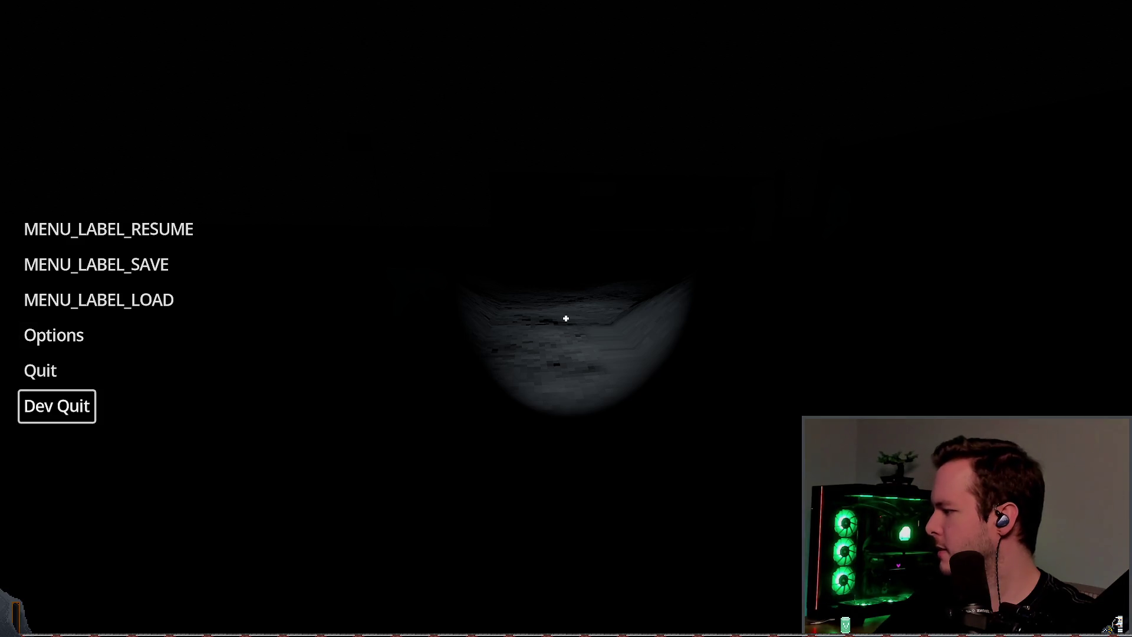
key("Return")
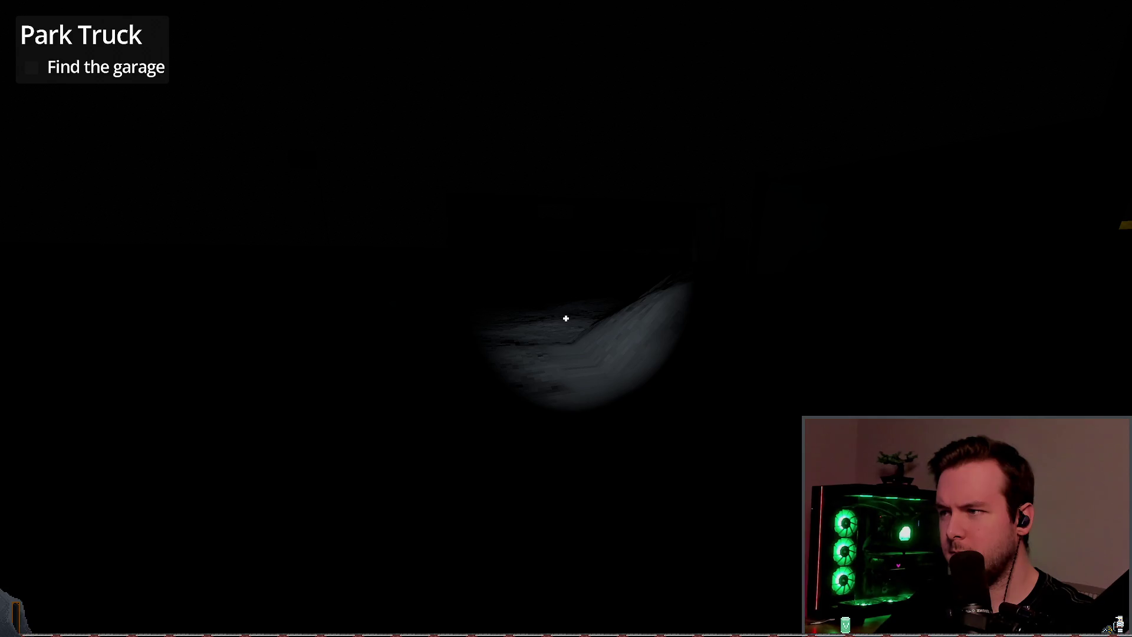
key("alt+Tab")
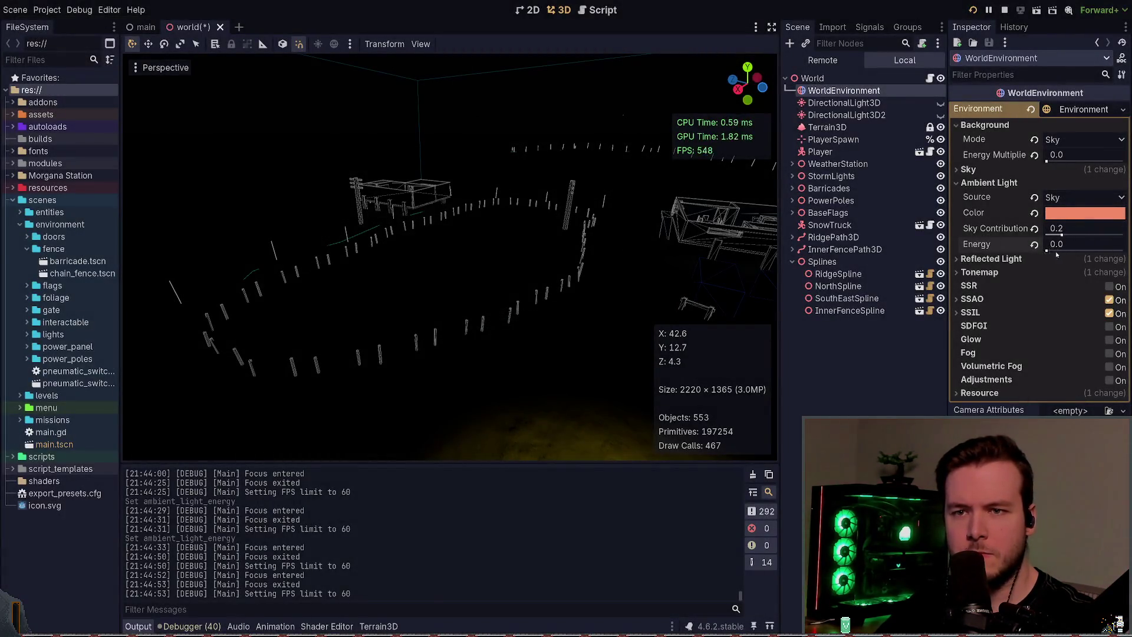
- Keep ambient energy and sky contribution 0.2 after trial changes, and enable volumetric fog
left_click(1049, 250)
key("ctrl+z")
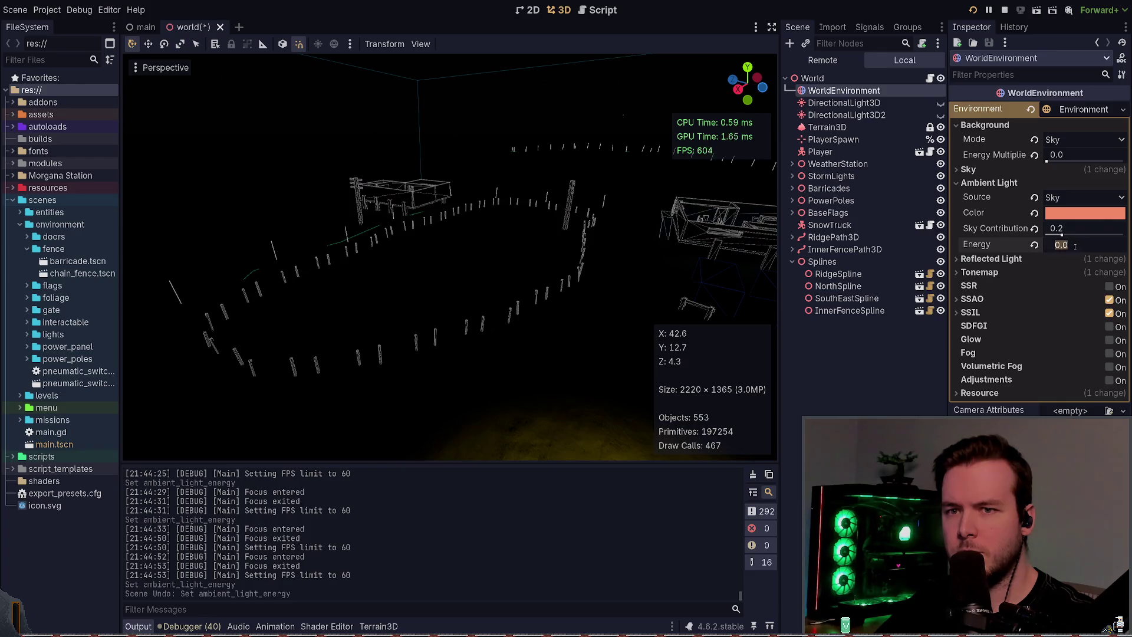
left_click(1033, 230)
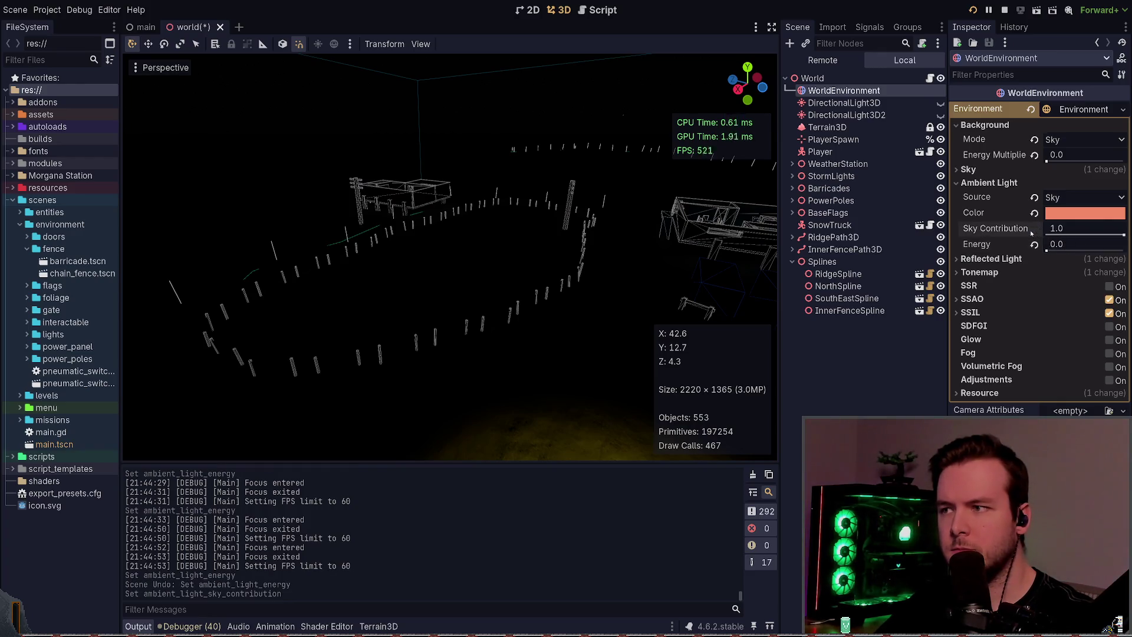
key("ctrl+z")
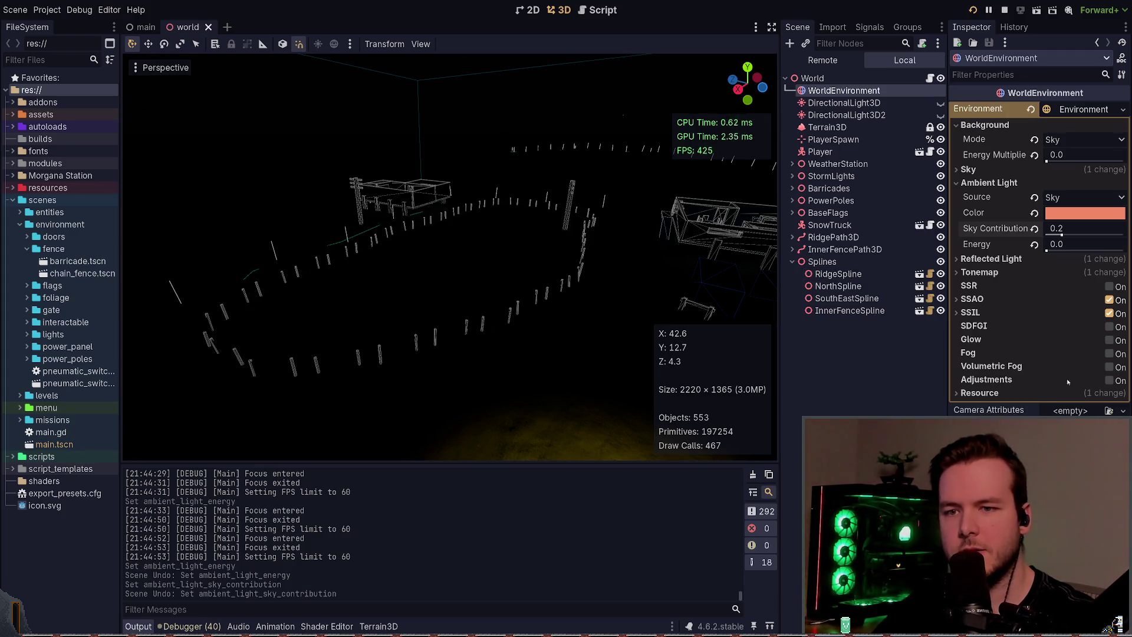
left_click(1111, 368)
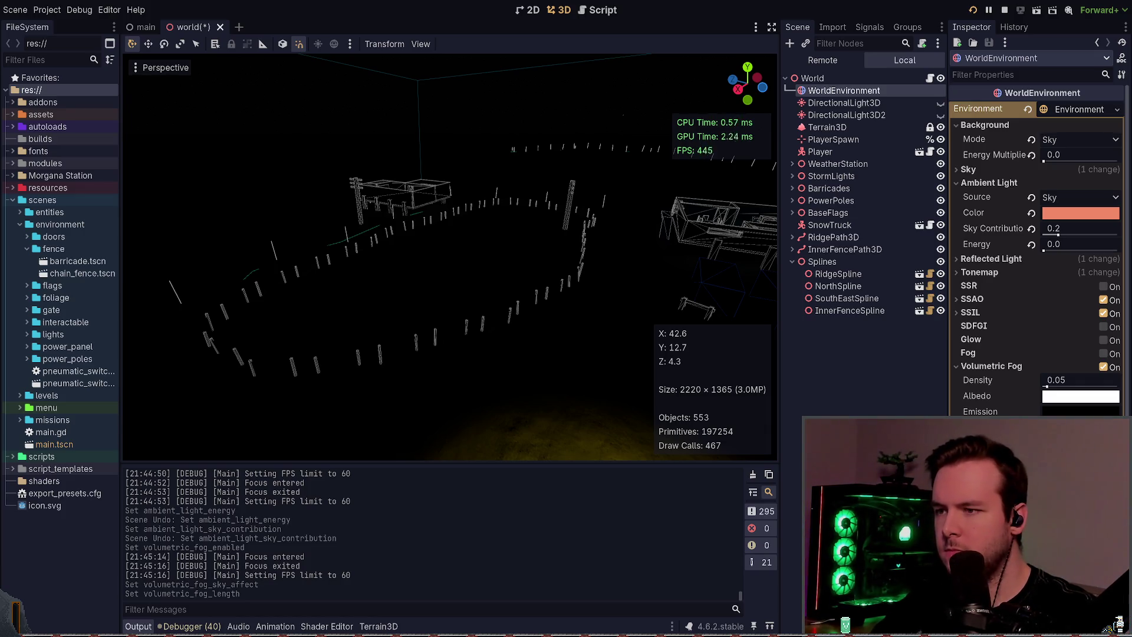
- Adjust the fog length and thin the fog density to 0.02, then save
key("Return")
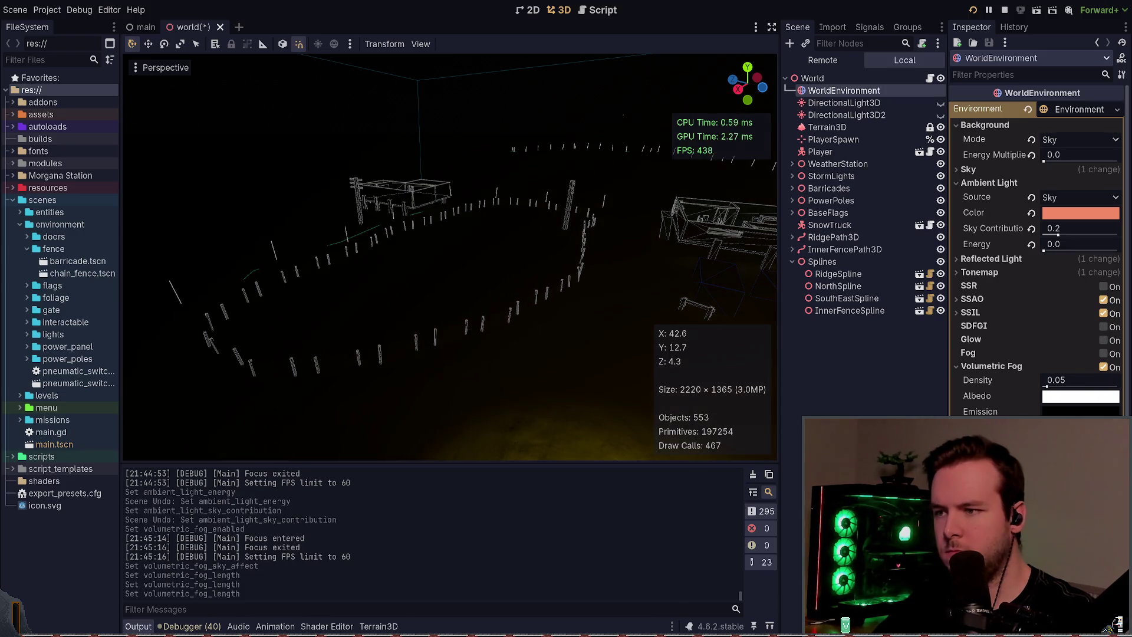
key("Return")
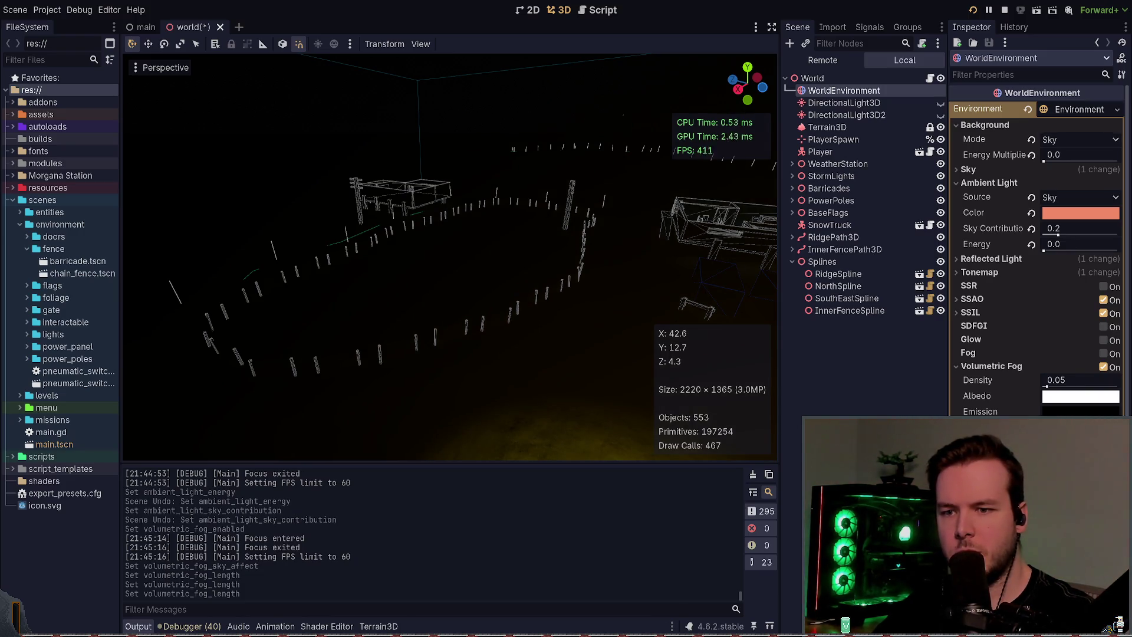
left_click_drag(1083, 380, 1061, 380)
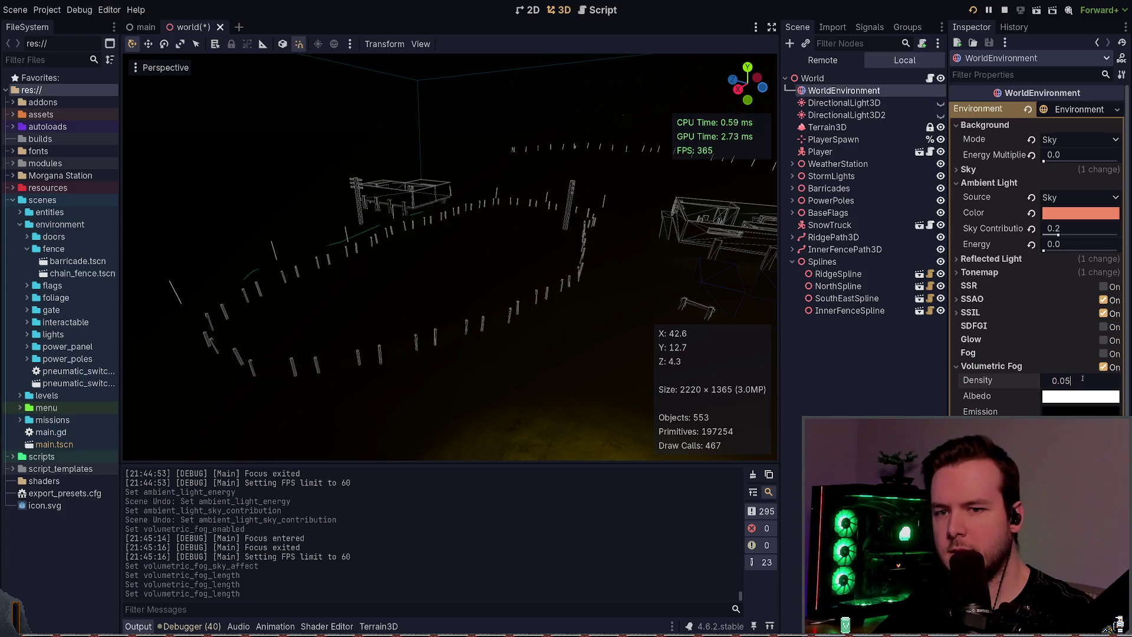
type("0.02")
key("ctrl+s")
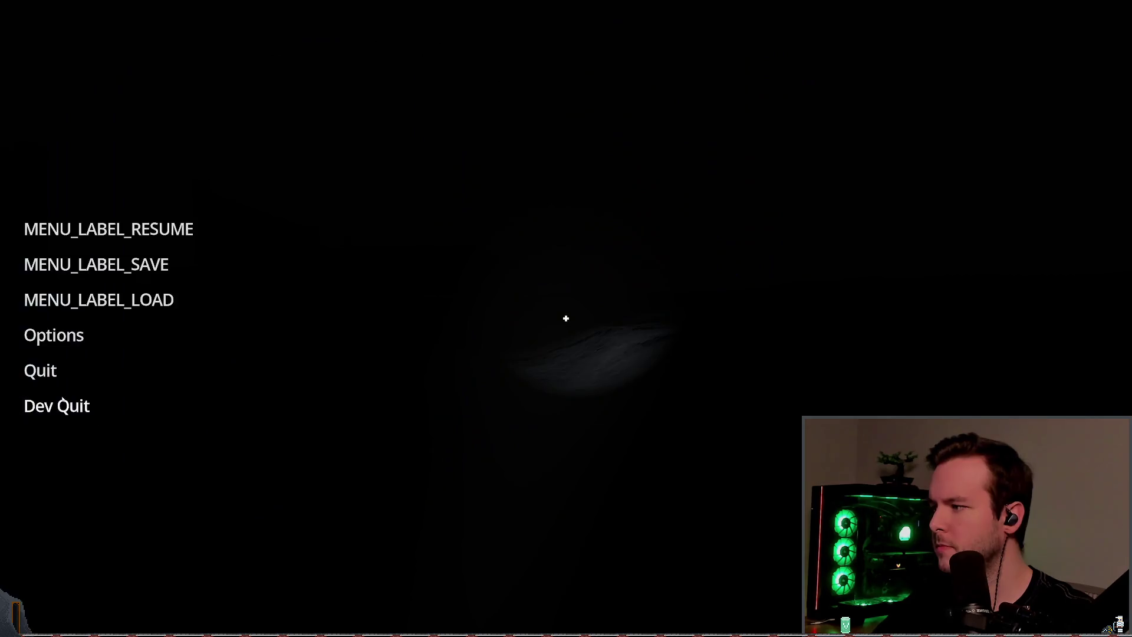
- Restart the game to playtest the fog, then quit back to the editor
key("F8")
left_click(971, 10)
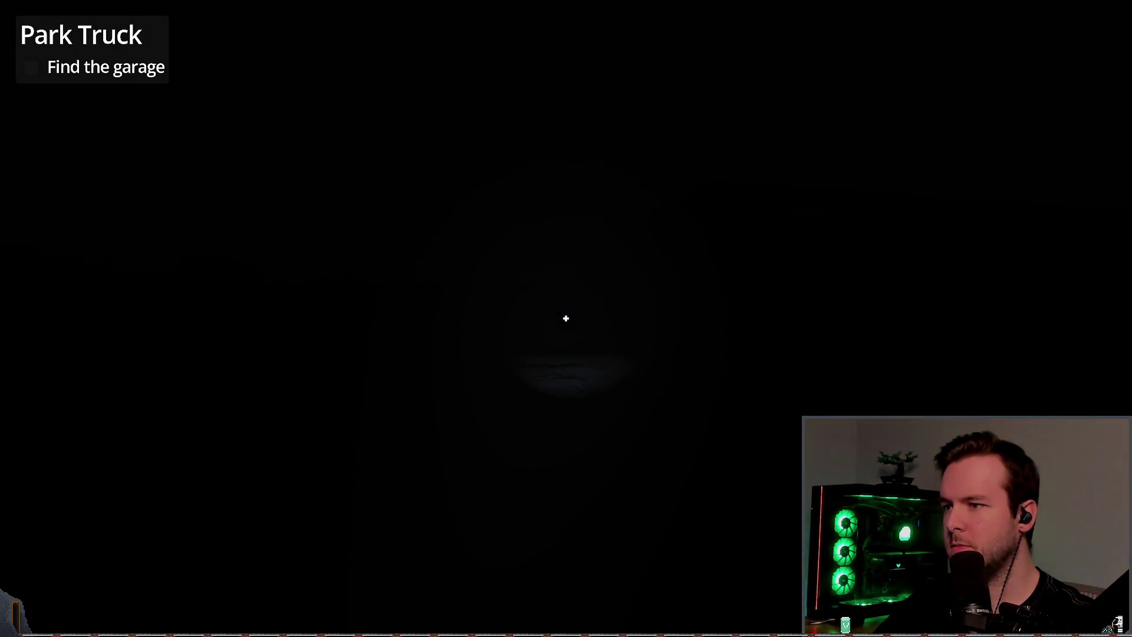
key("Escape")
left_click(56, 406)
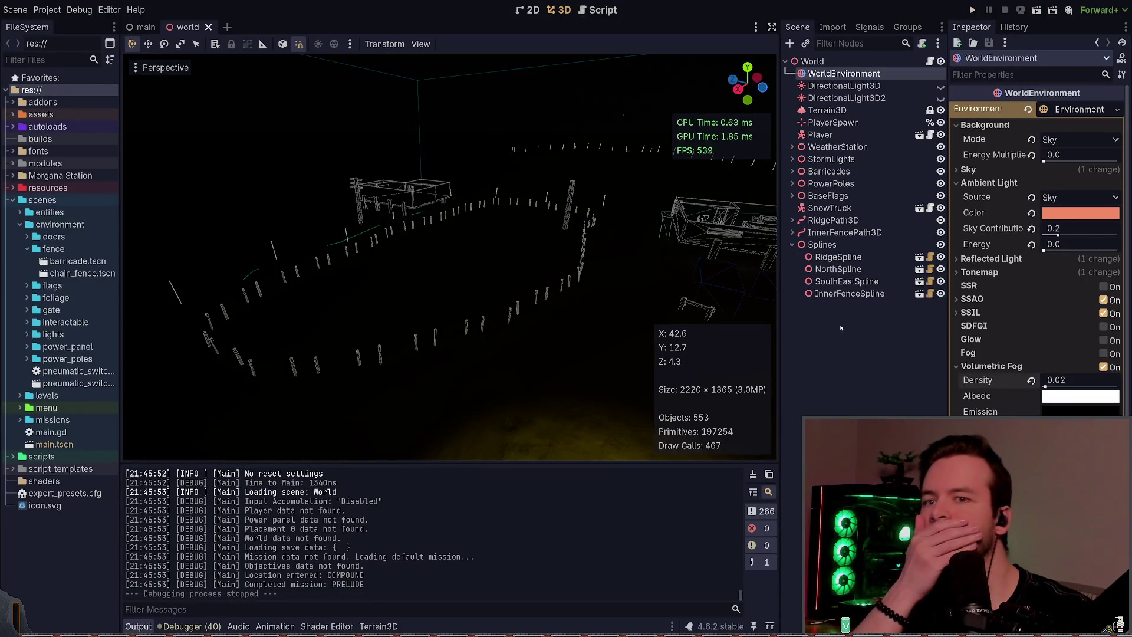
- Keep ambient light energy unchanged, make the DirectionalLight3D visible again, and save
left_click(1032, 243)
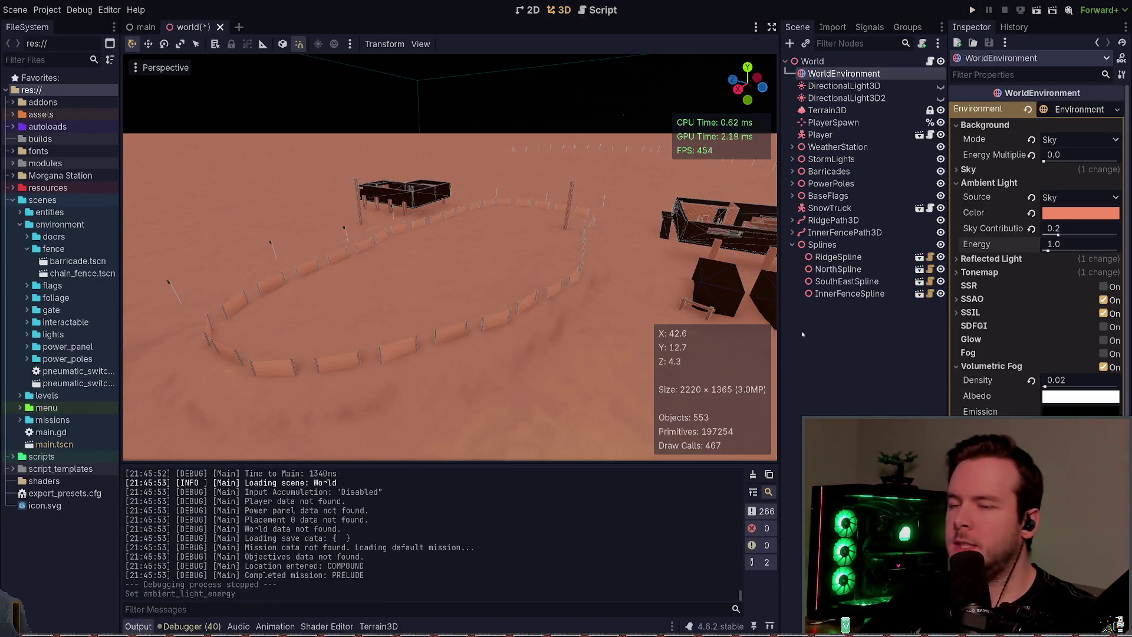
key("ctrl+z")
key("ctrl+s")
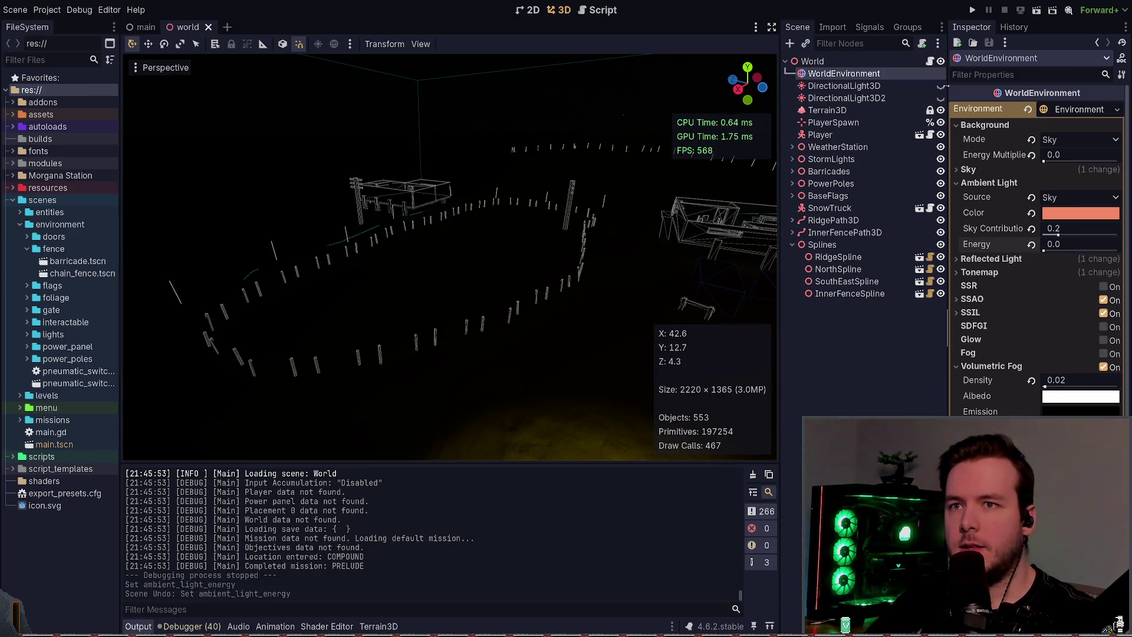
left_click(941, 85)
key("ctrl+s")
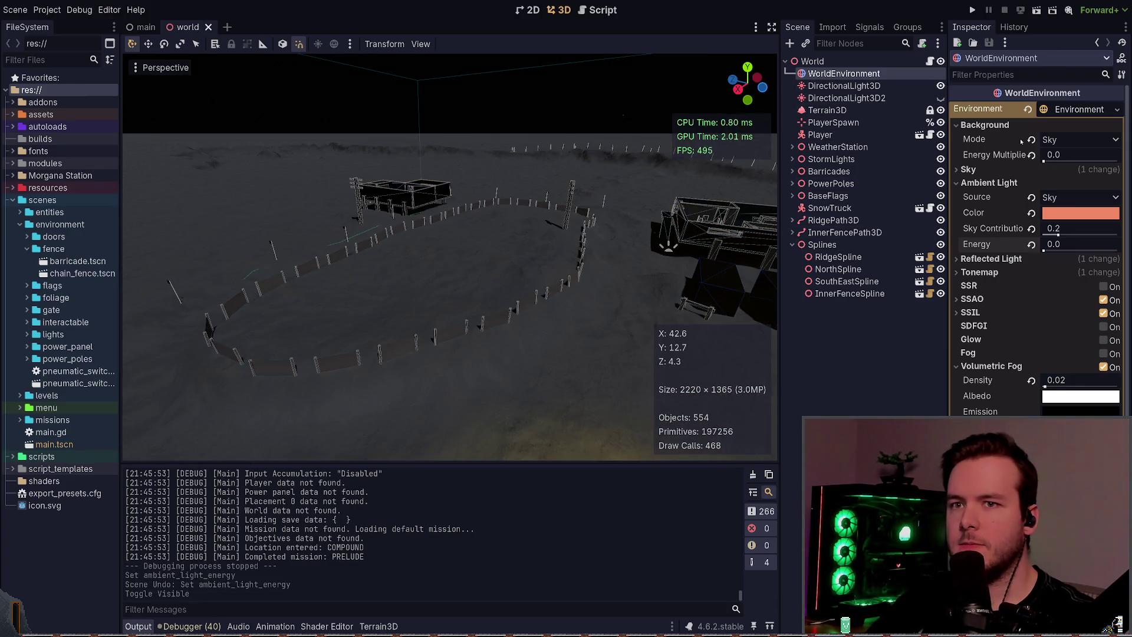
- Set the sky background energy multiplier to 0.5, save, and fold the volumetric fog settings
left_click(1069, 155)
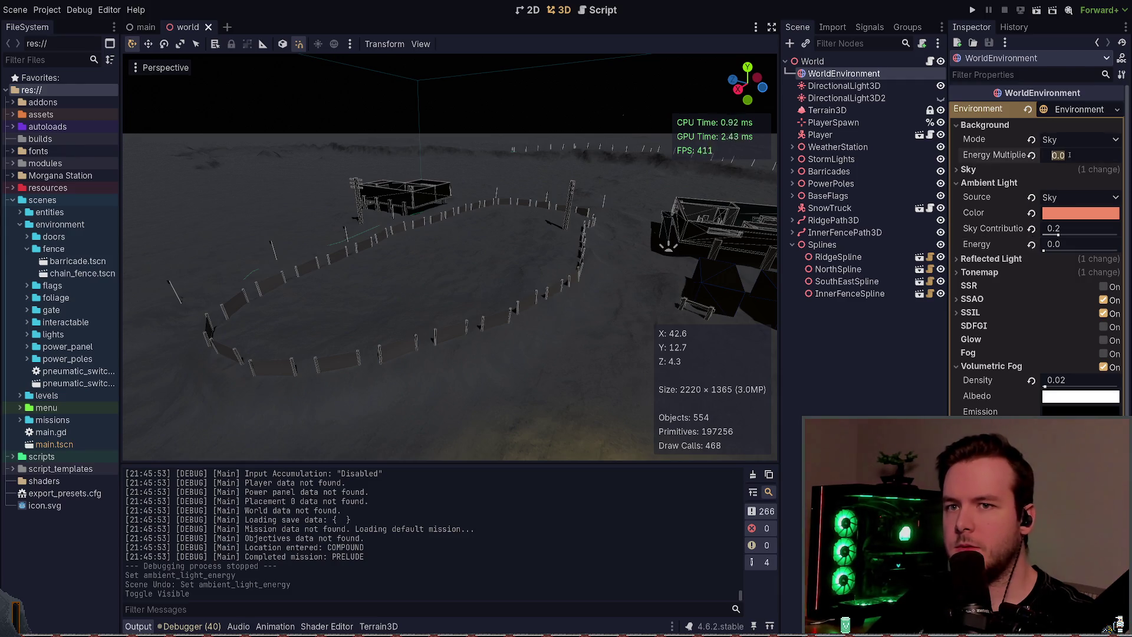
type("0.5")
key("Return")
key("ctrl+s")
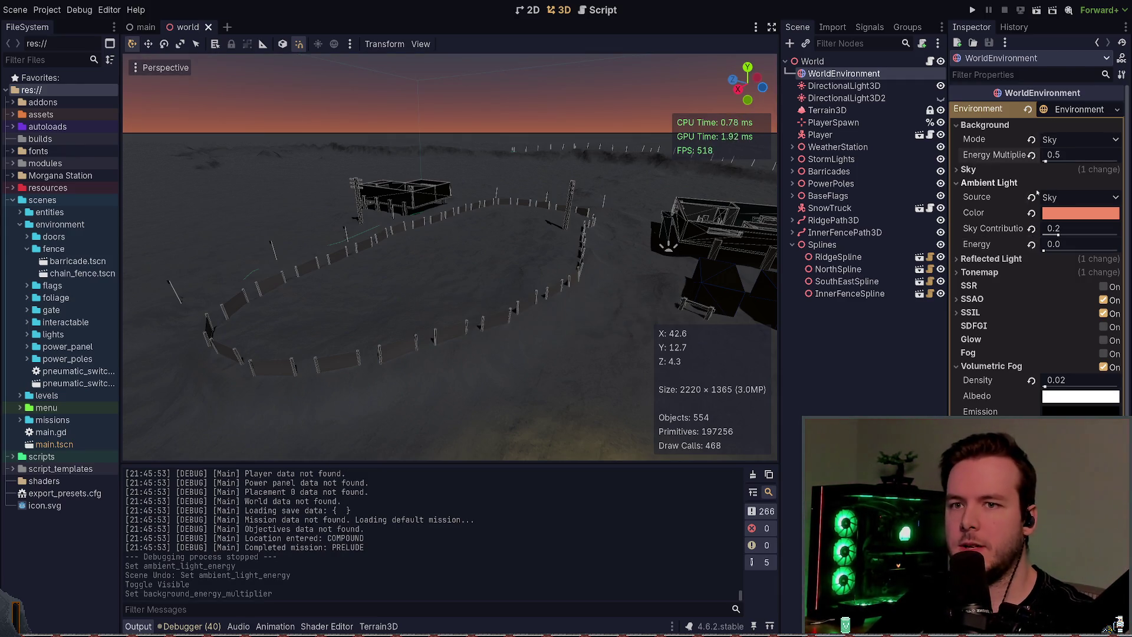
left_click(1031, 245)
key("ctrl+z")
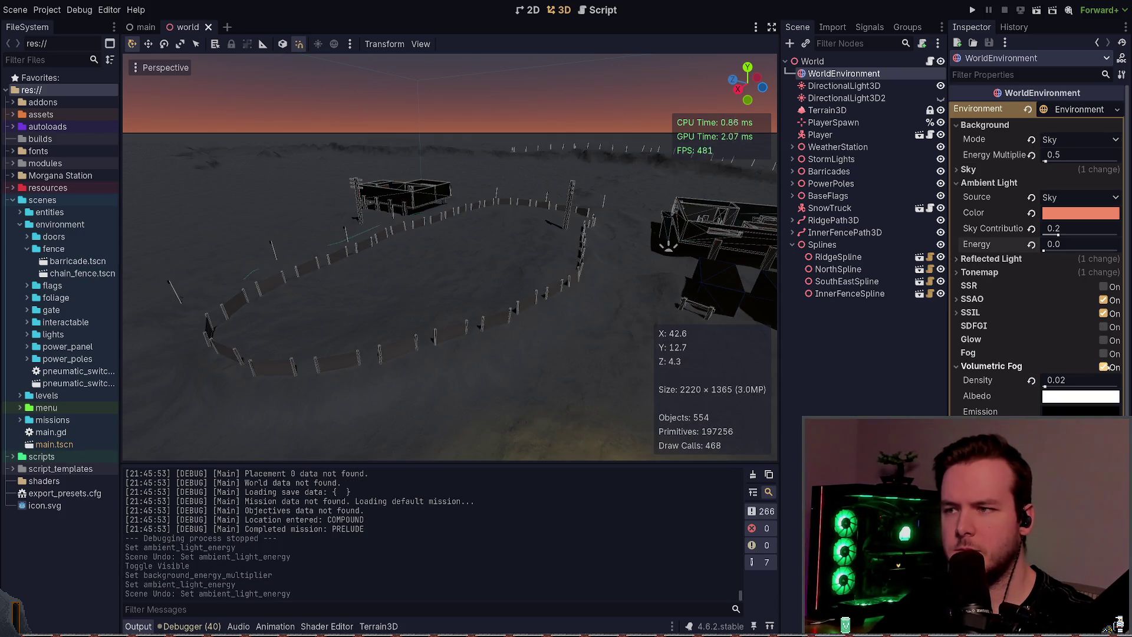
left_click(983, 366)
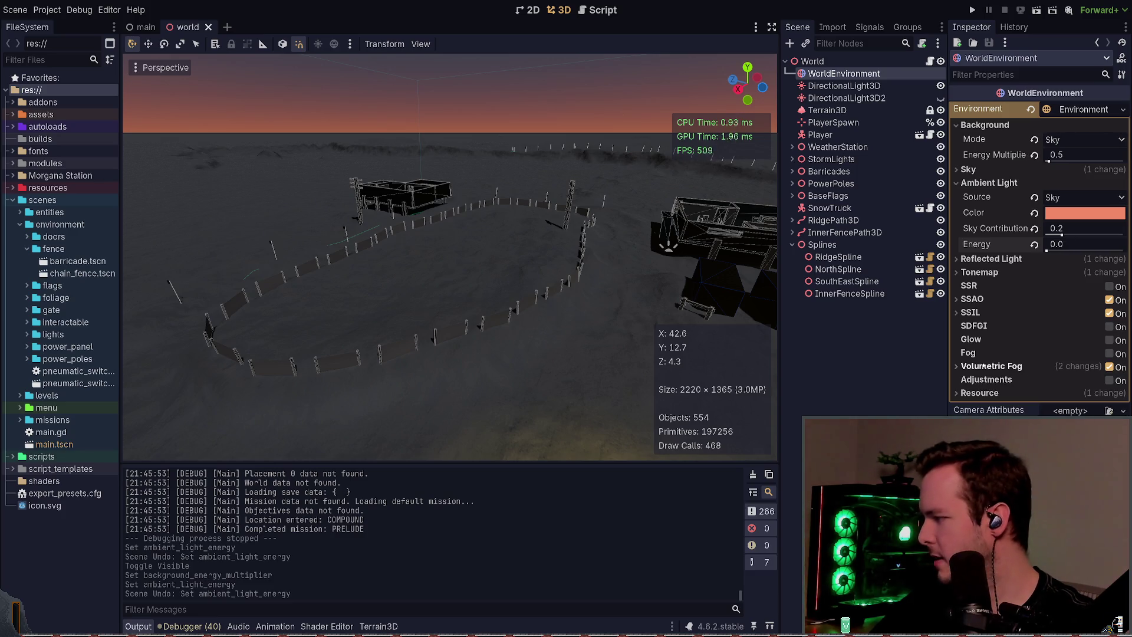
- Return the ambient light energy to 1.0 after briefly trying 0.02
left_click(996, 259)
left_click(996, 260)
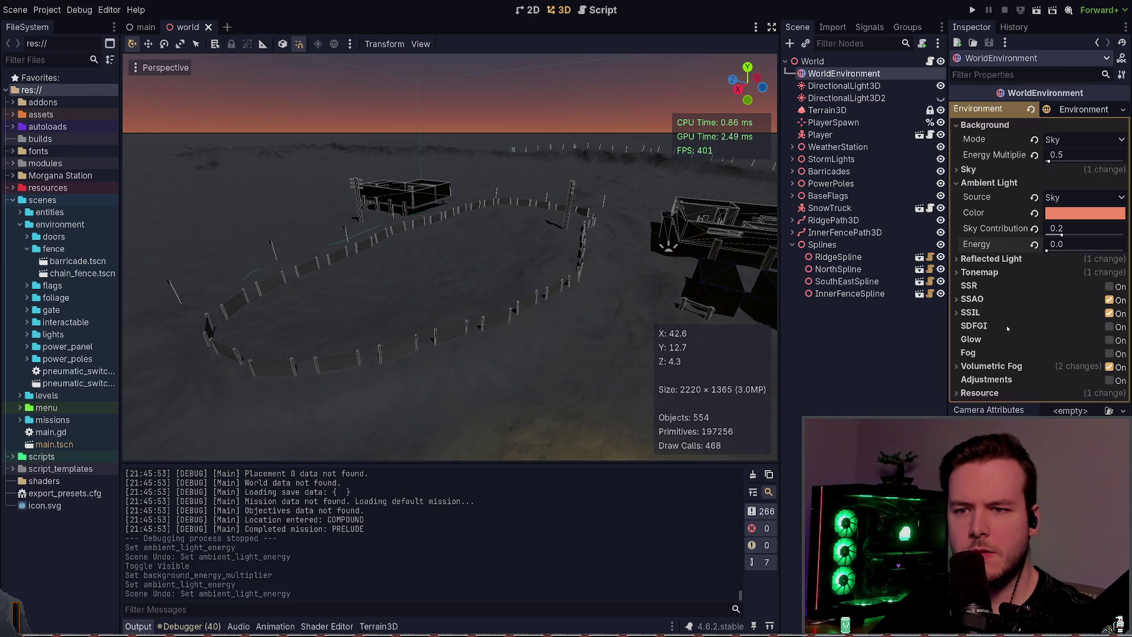
left_click(1035, 245)
key("ctrl+z")
left_click(1073, 245)
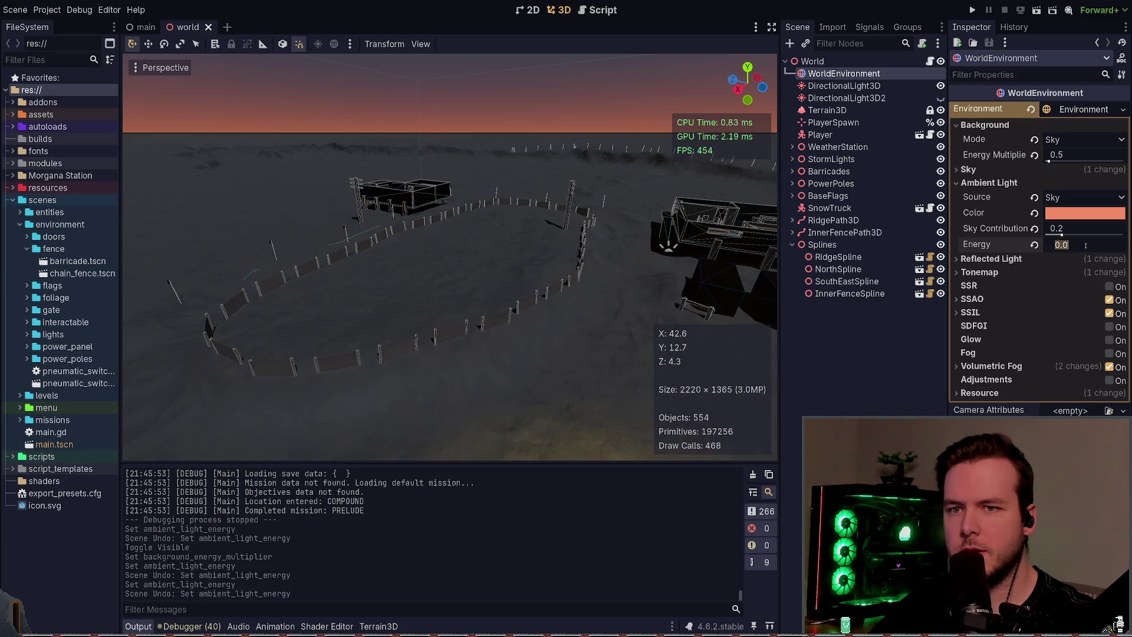
key("Return")
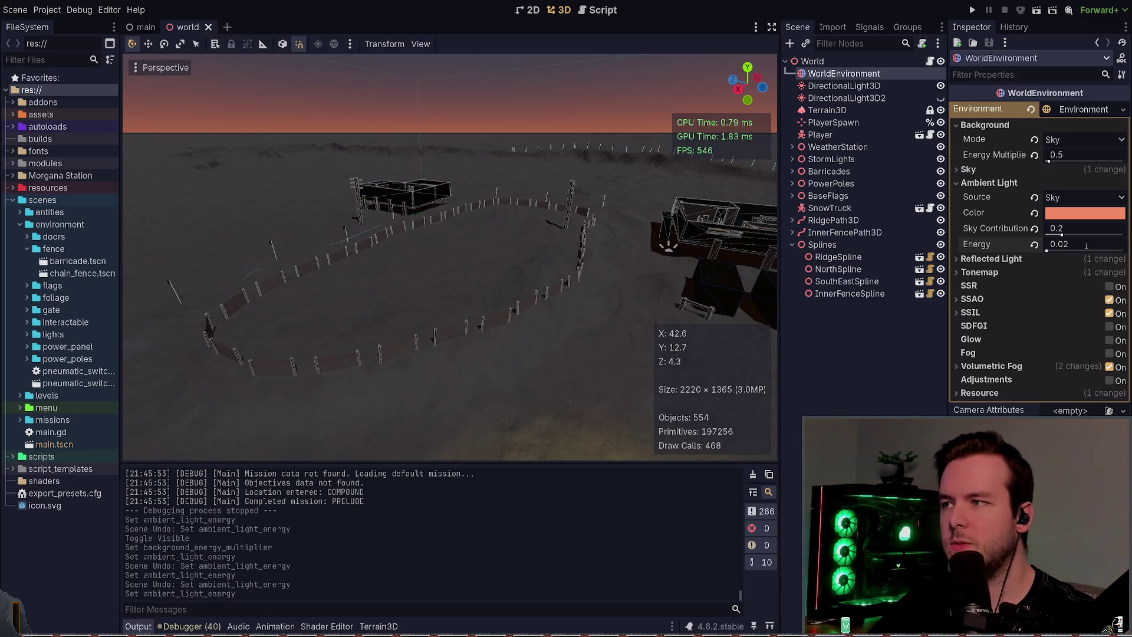
left_click(1035, 244)
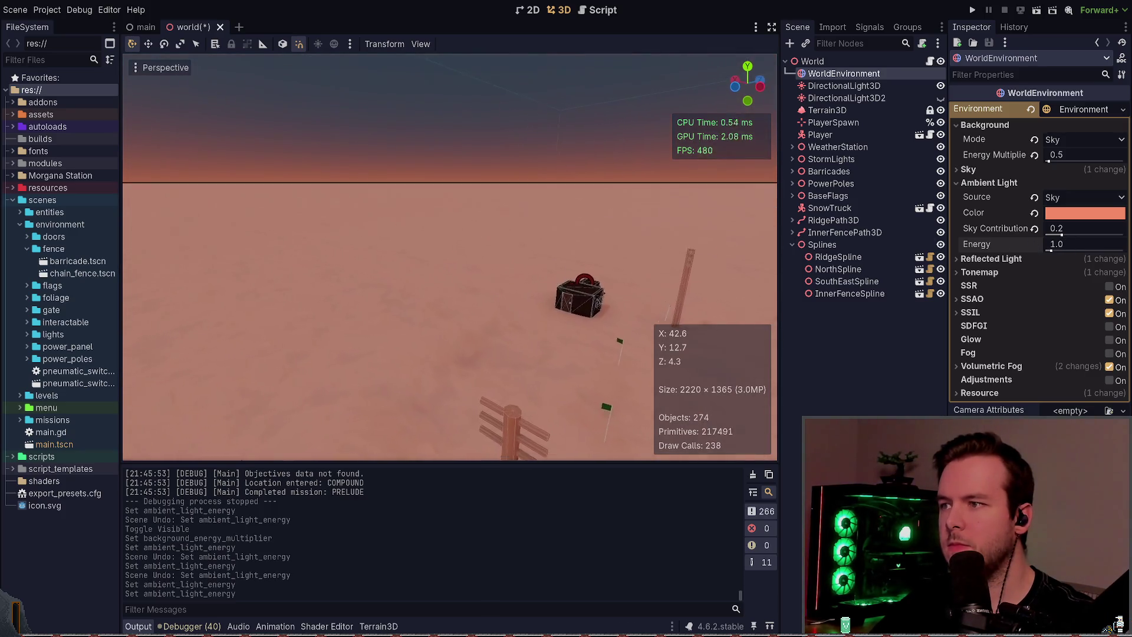
- Raise the ambient light's sky contribution to 1.0
left_click(1035, 228)
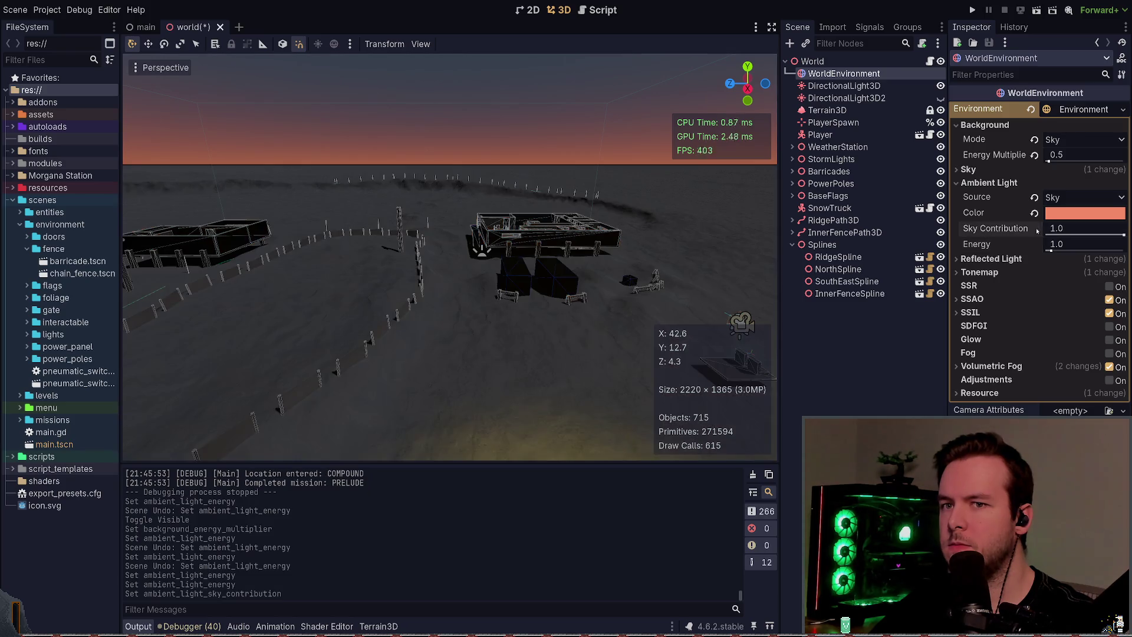
key("ctrl+z")
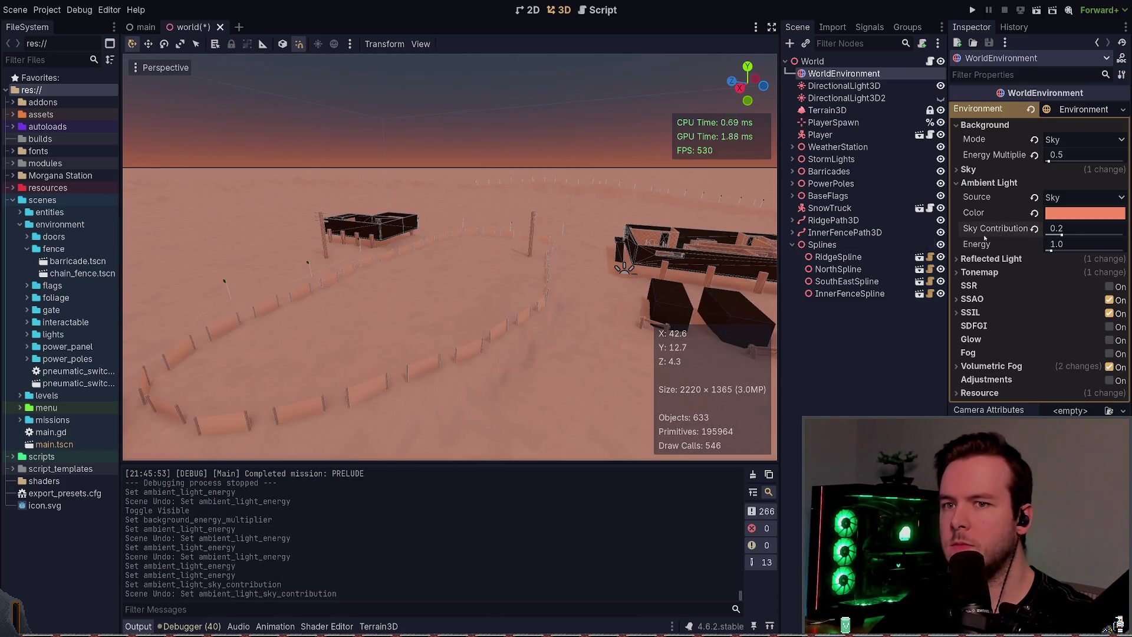
left_click_drag(1061, 235, 1124, 235)
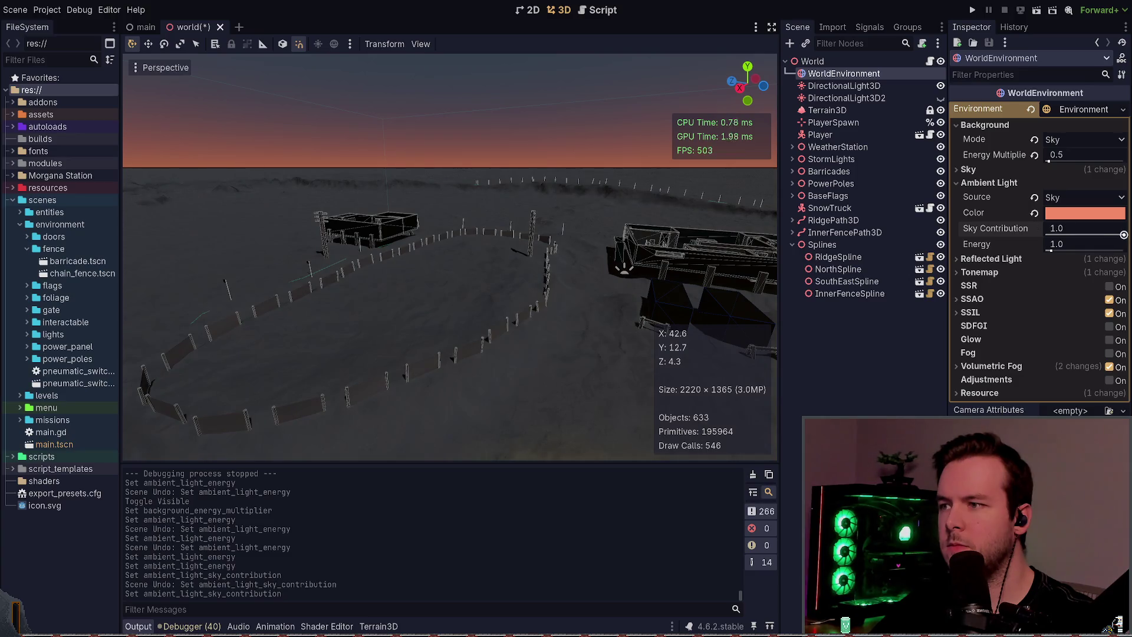
- Try a sky background energy of 5.25, then undo it back to 0.5
mouse_move(1049, 161)
left_mouse_down()
mouse_move(1109, 168)
mouse_move(1045, 169)
left_mouse_up()
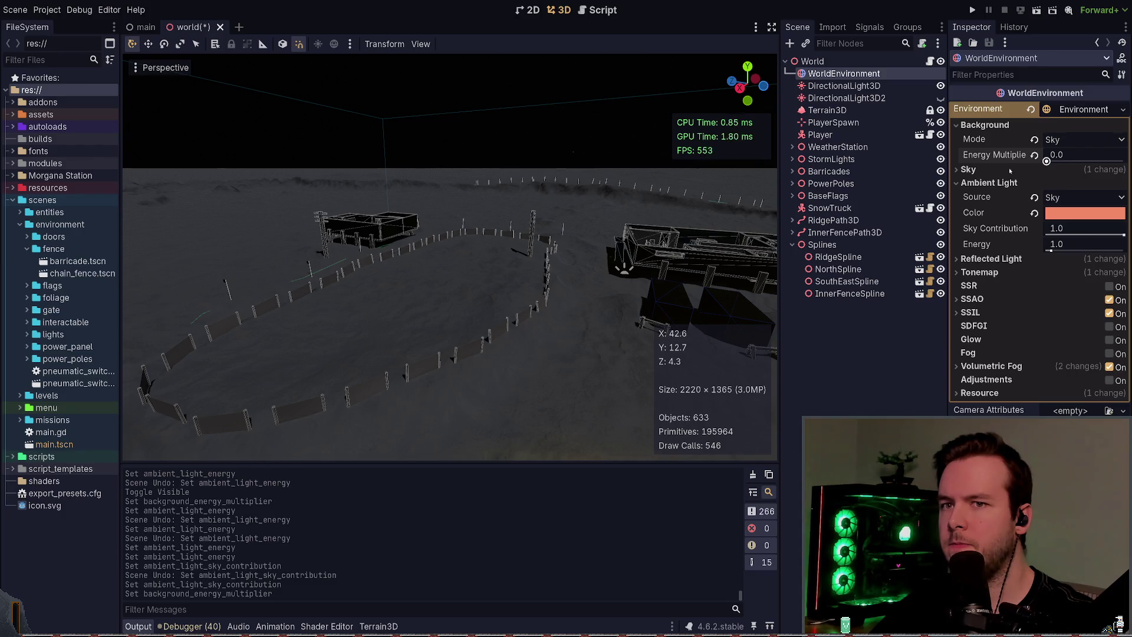
key("ctrl+z")
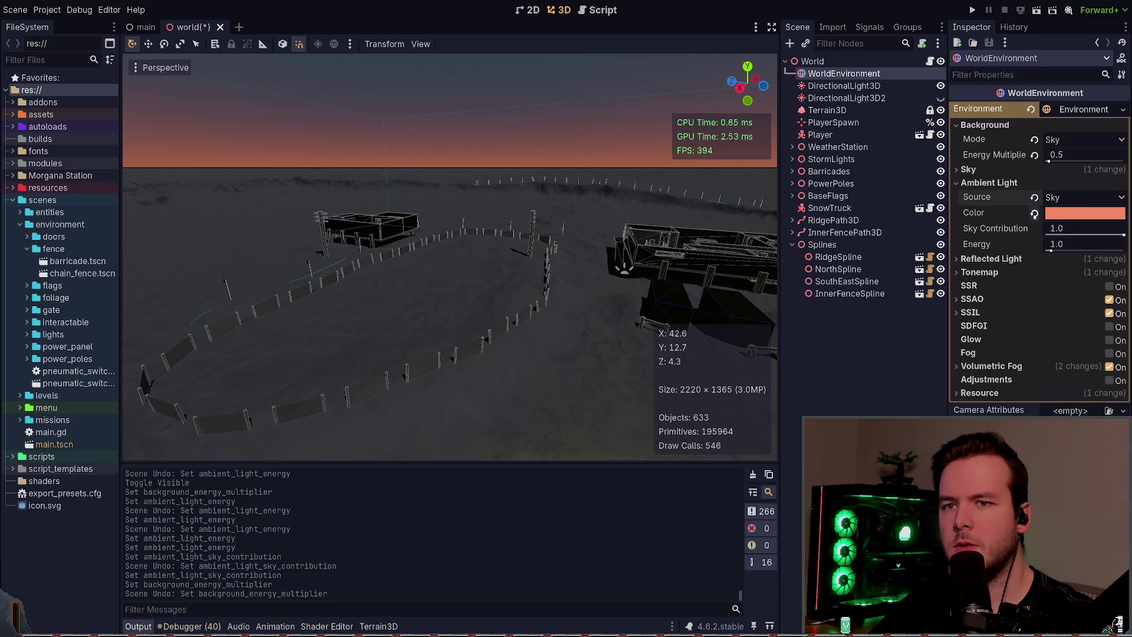
key("ctrl+z")
key("ctrl+z")
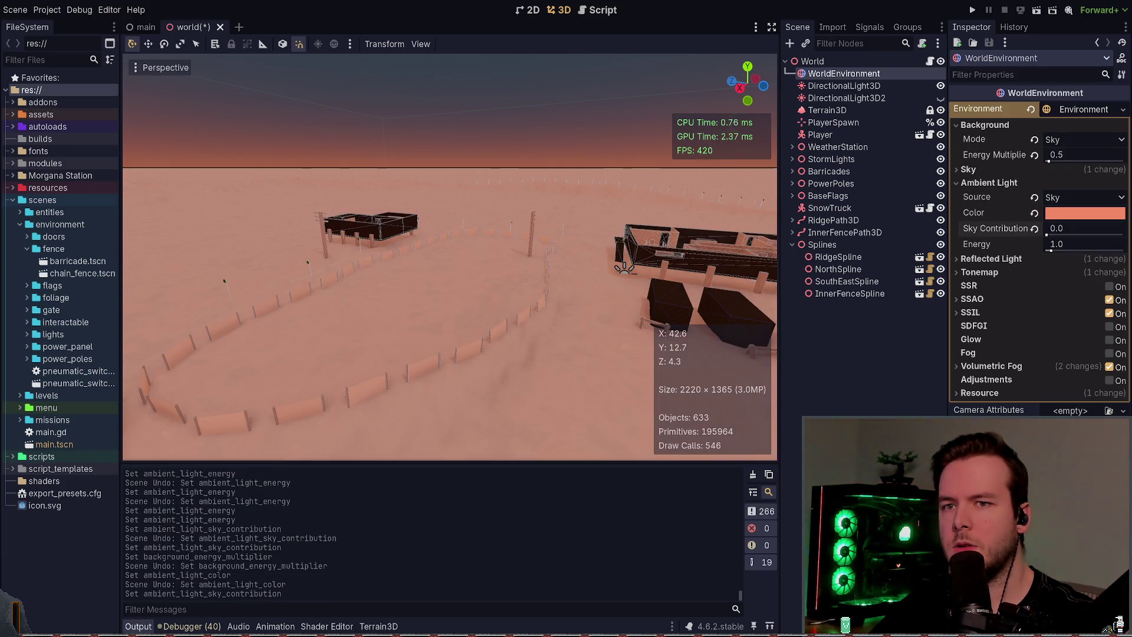
- Set the ambient light's sky contribution to 0.2
key("ctrl+shift+z")
key("ctrl+z")
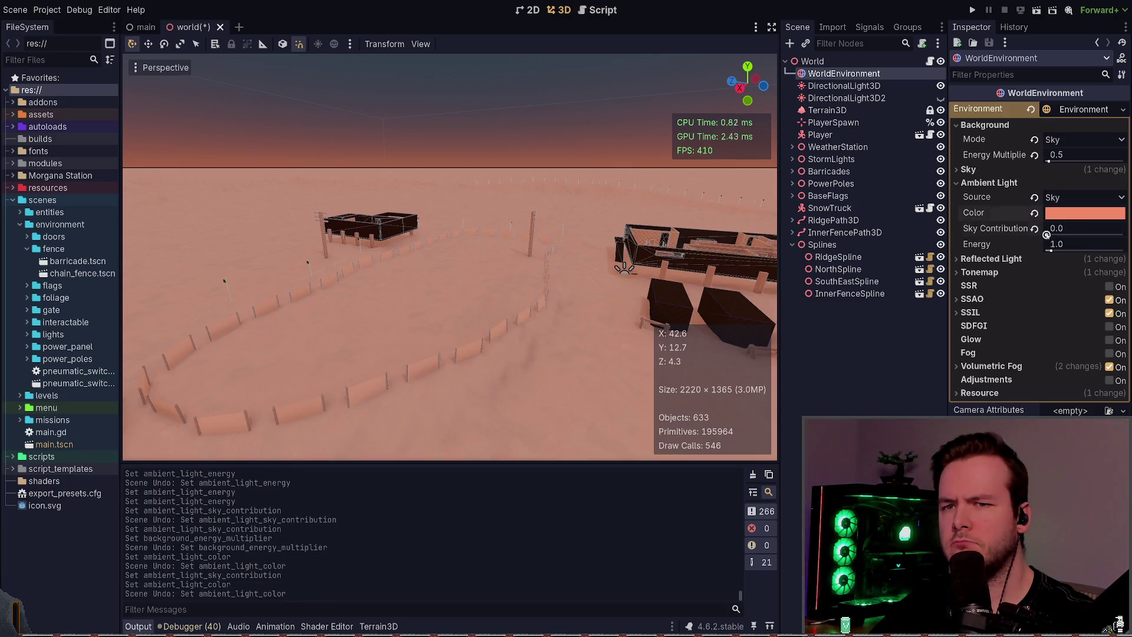
left_click(1051, 233)
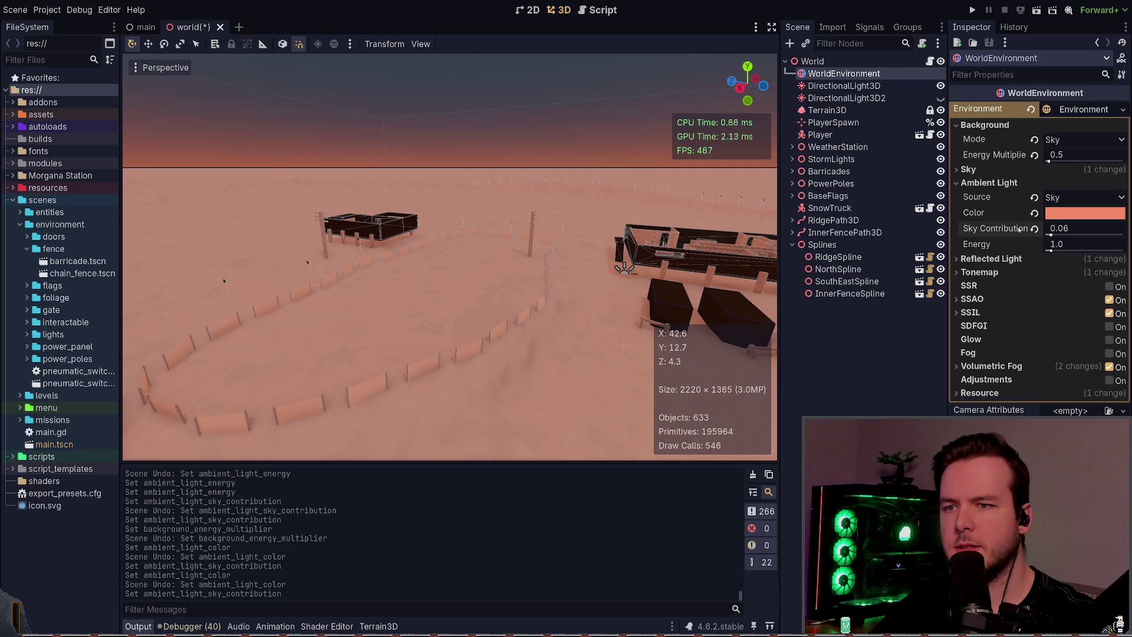
left_click(1085, 228)
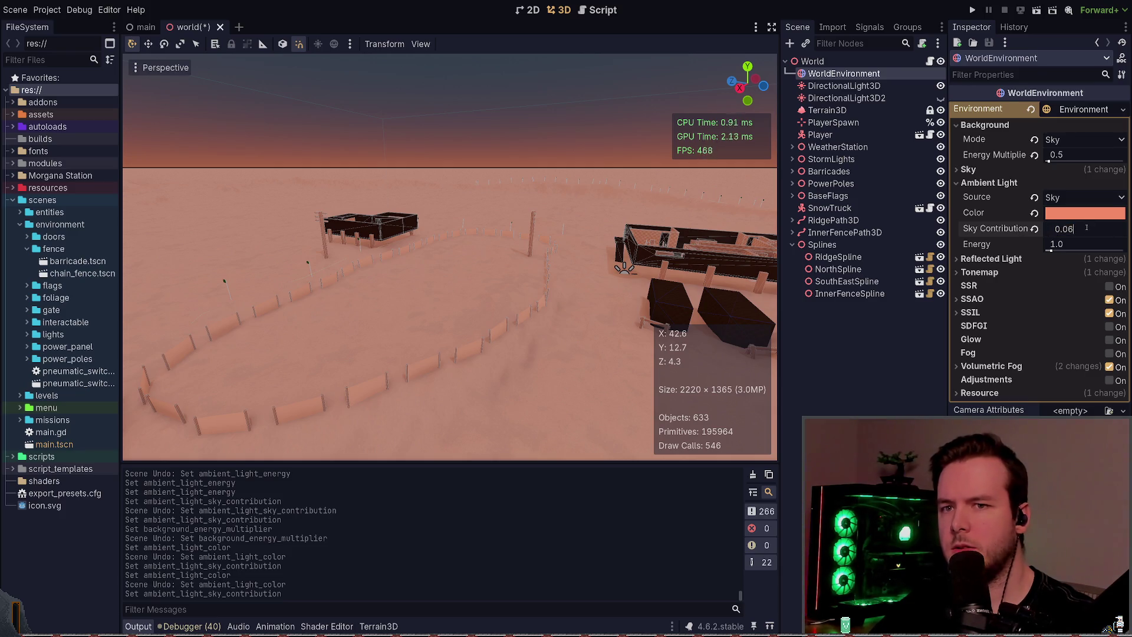
type("0.02")
left_click(1100, 229)
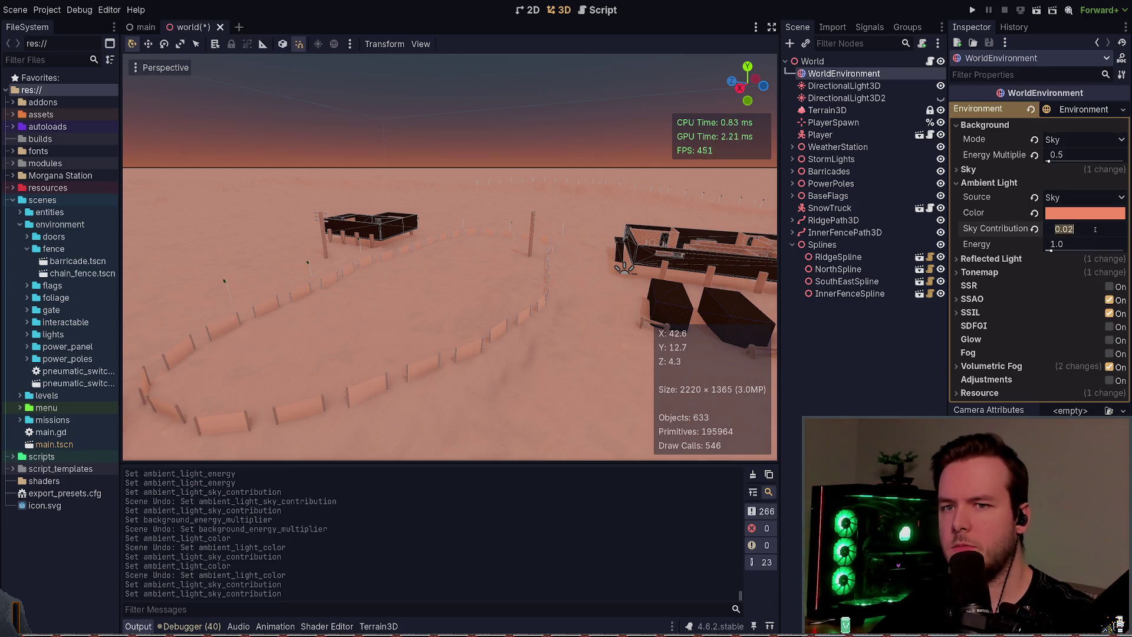
key("BackSpace")
type("2")
key("Return")
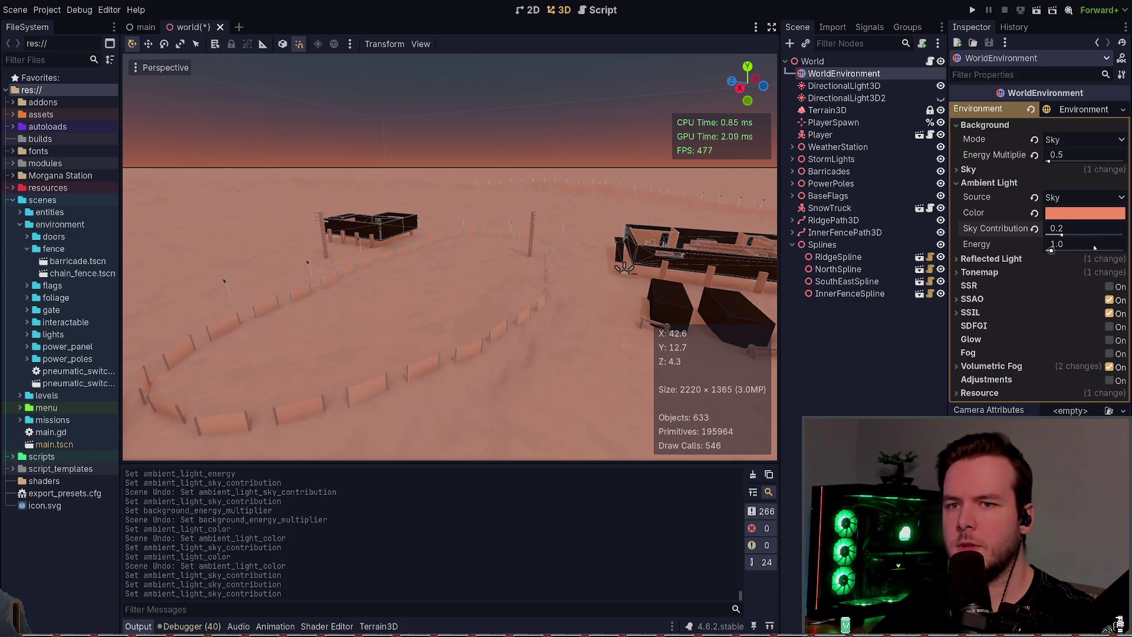
- Set ambient energy to 0.06 after trying 0.2 and 0.02, save, and run the project
left_click(1094, 248)
type("0.")
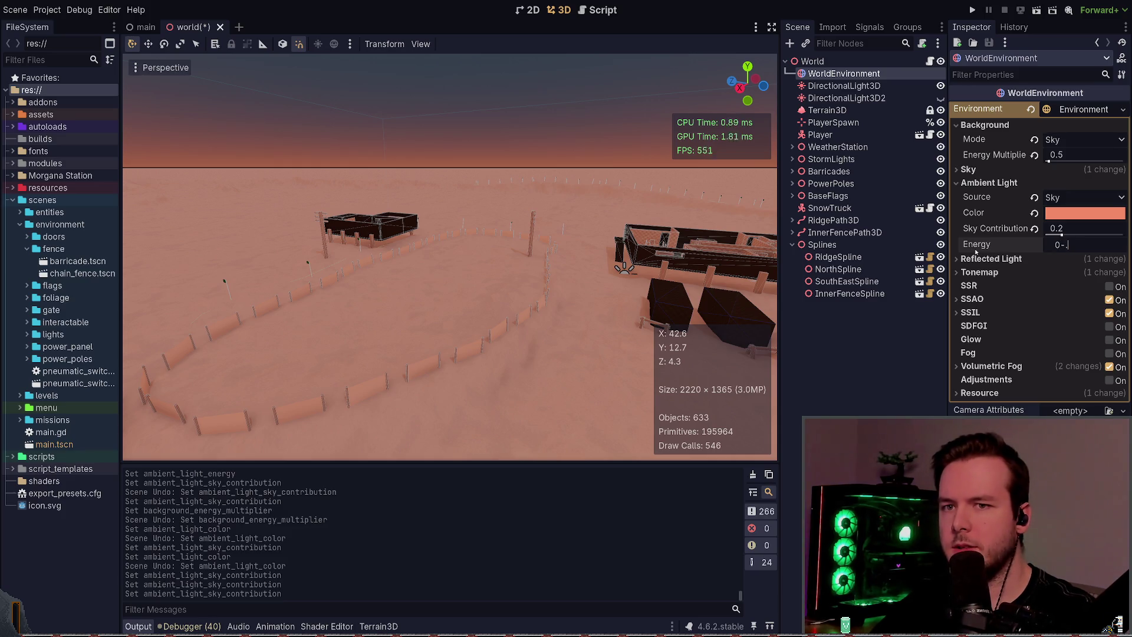
type("2")
key("Return")
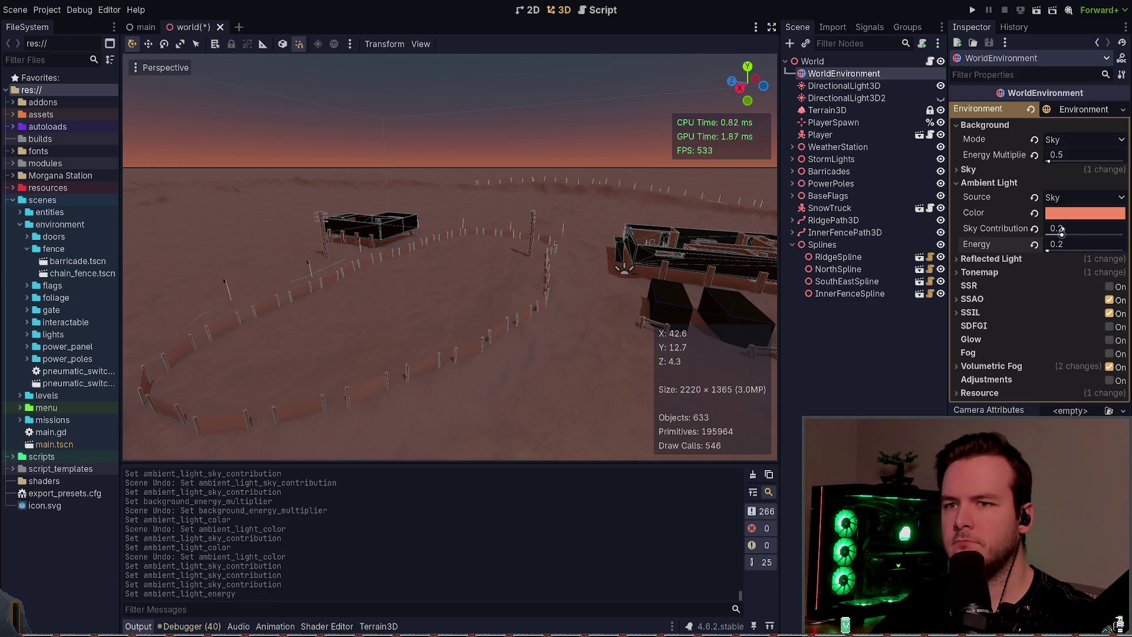
left_click(1091, 243)
type("0.02")
key("Return")
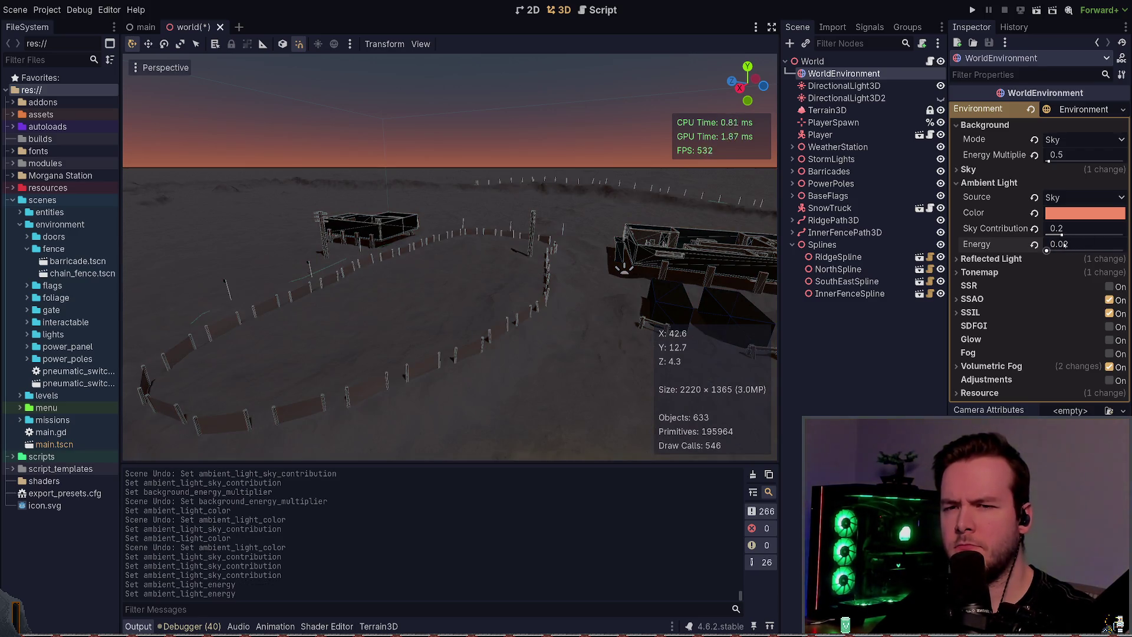
left_click(1085, 243)
key("Return")
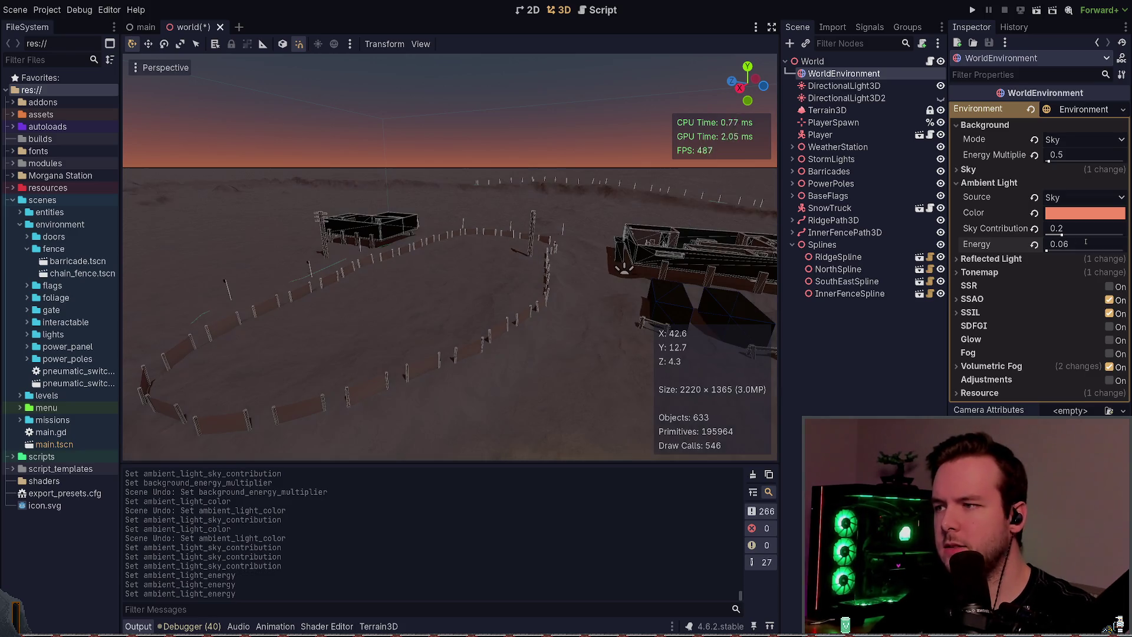
key("ctrl+s")
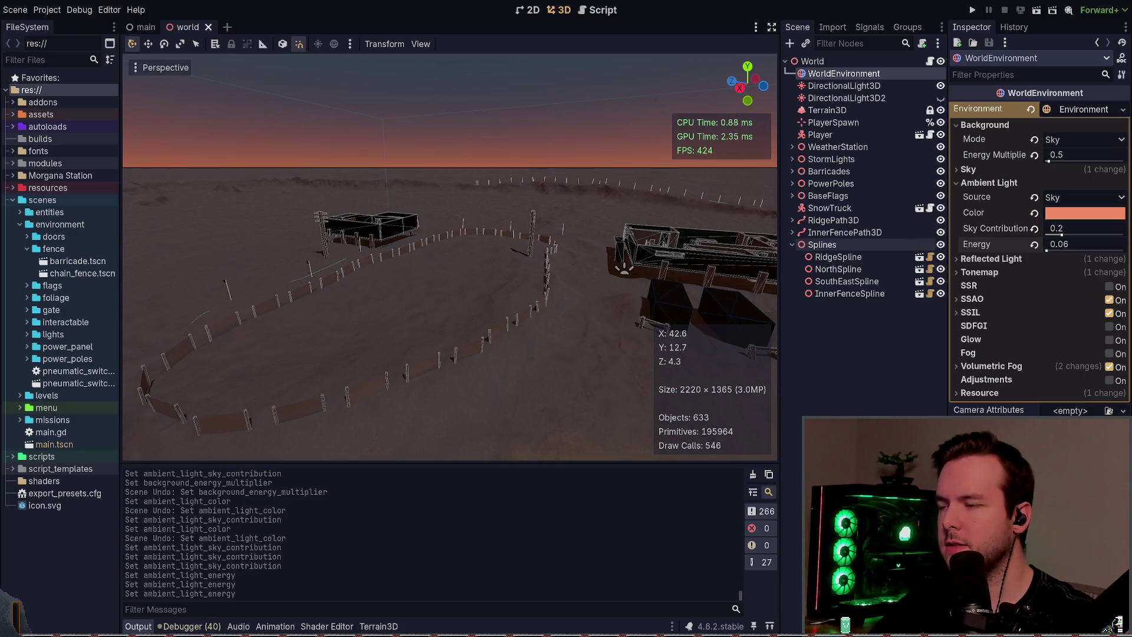
left_click(972, 10)
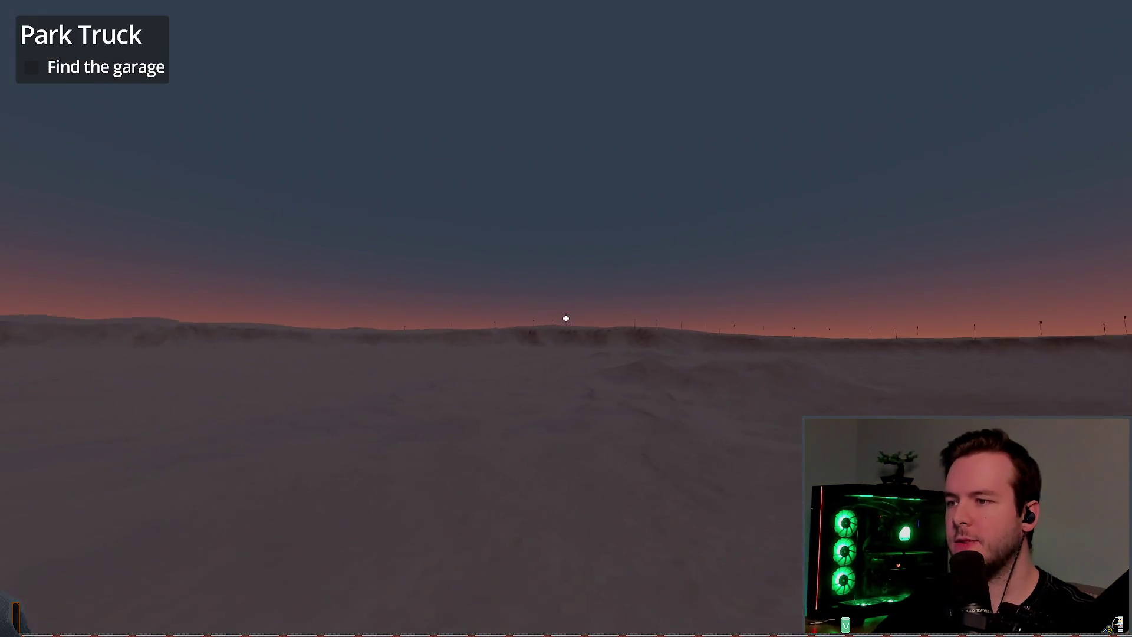
- Walk over the slope past the flag line, then quit from the pause menu to the editor
key("w")
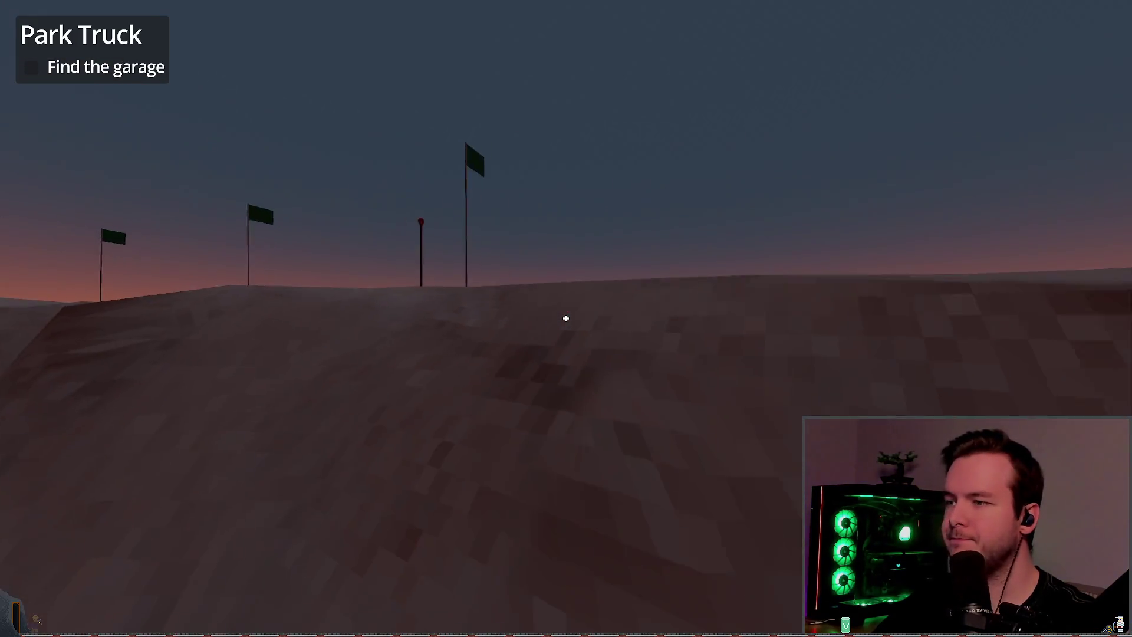
key("w")
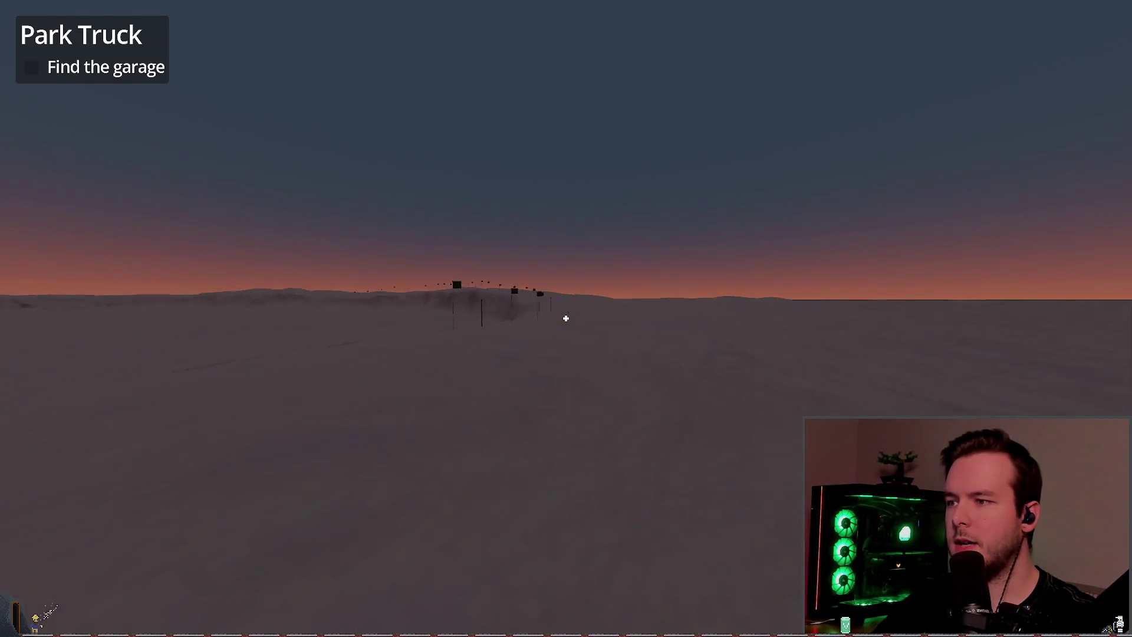
key("w")
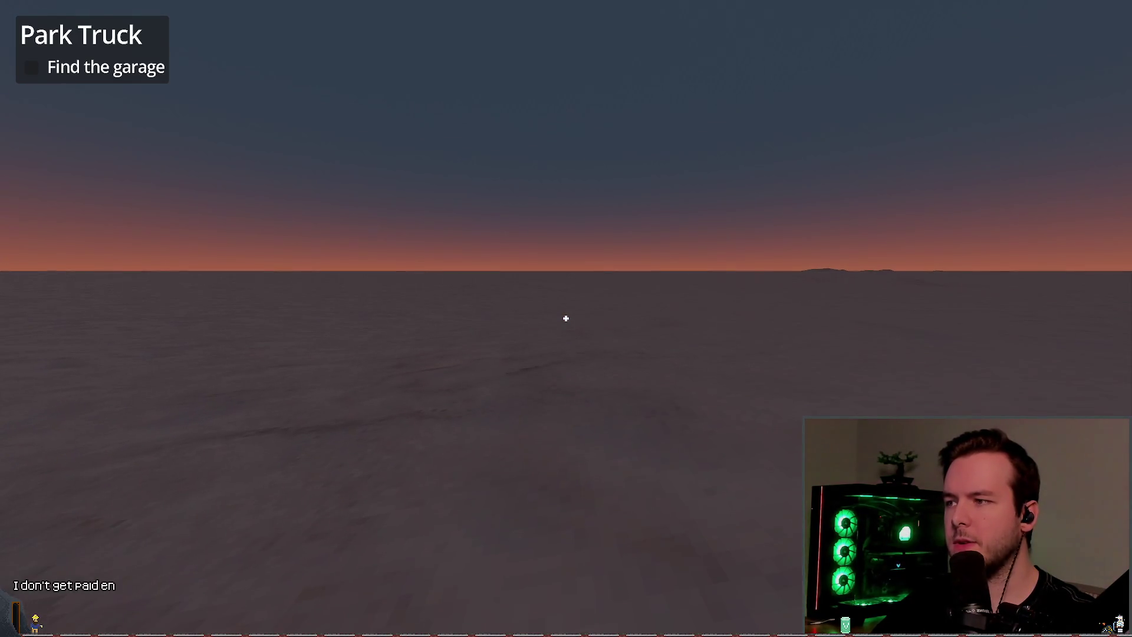
key("w")
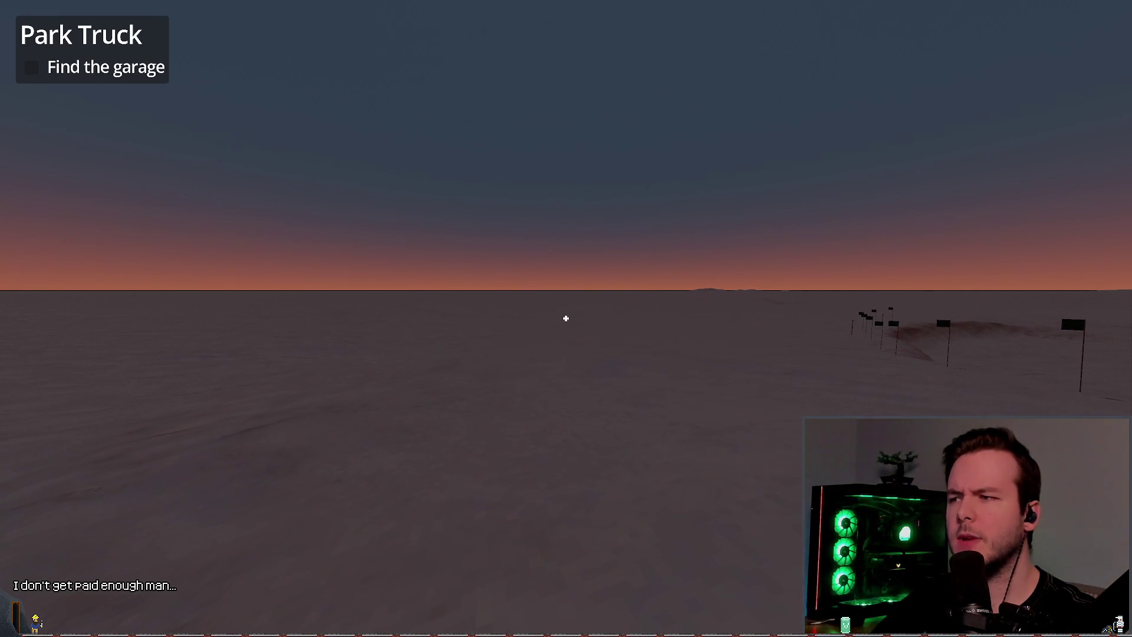
key("Escape")
left_click(55, 404)
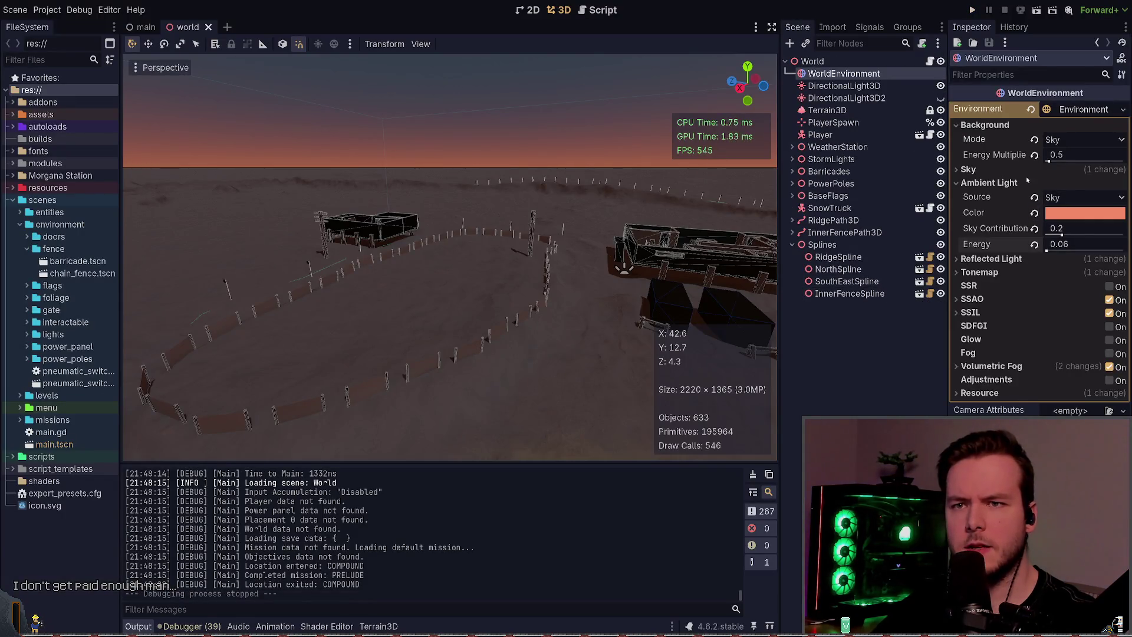
- Reset the sky material's ground energy multiplier to 1.0, save the scene, and switch to the daily log
left_click(968, 169)
left_click(995, 231)
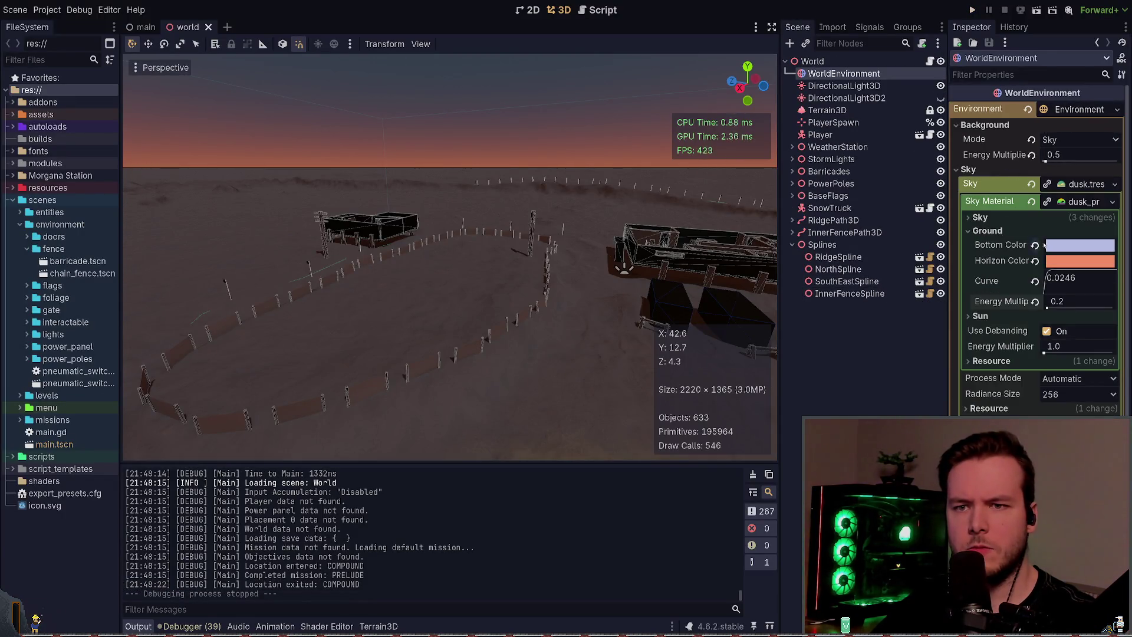
left_click(1035, 302)
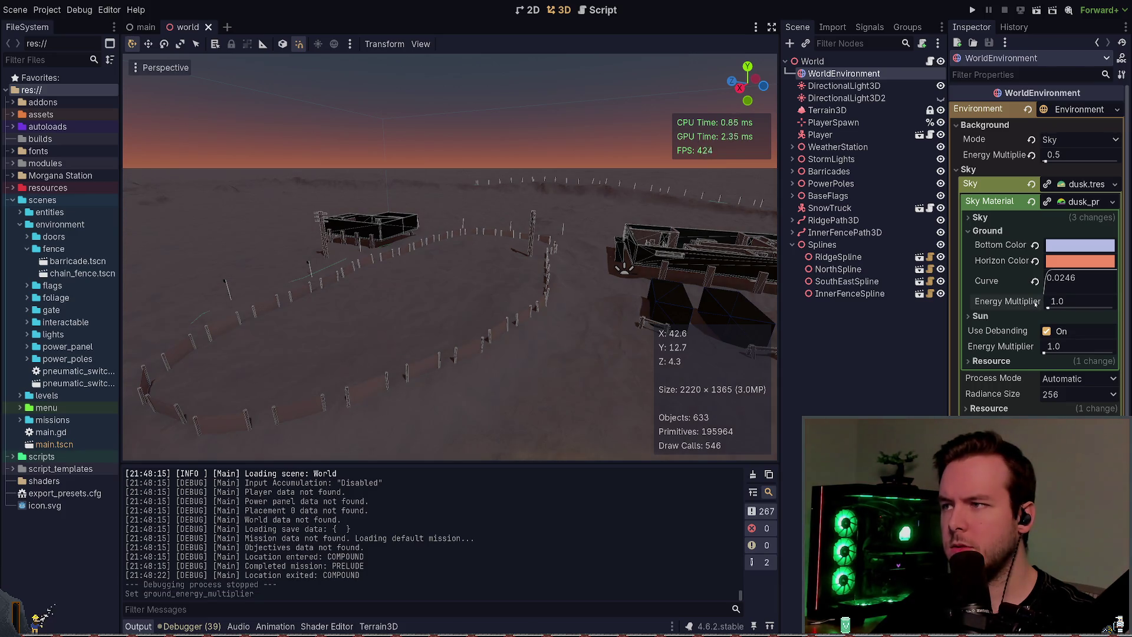
key("ctrl+z")
key("ctrl+shift+z")
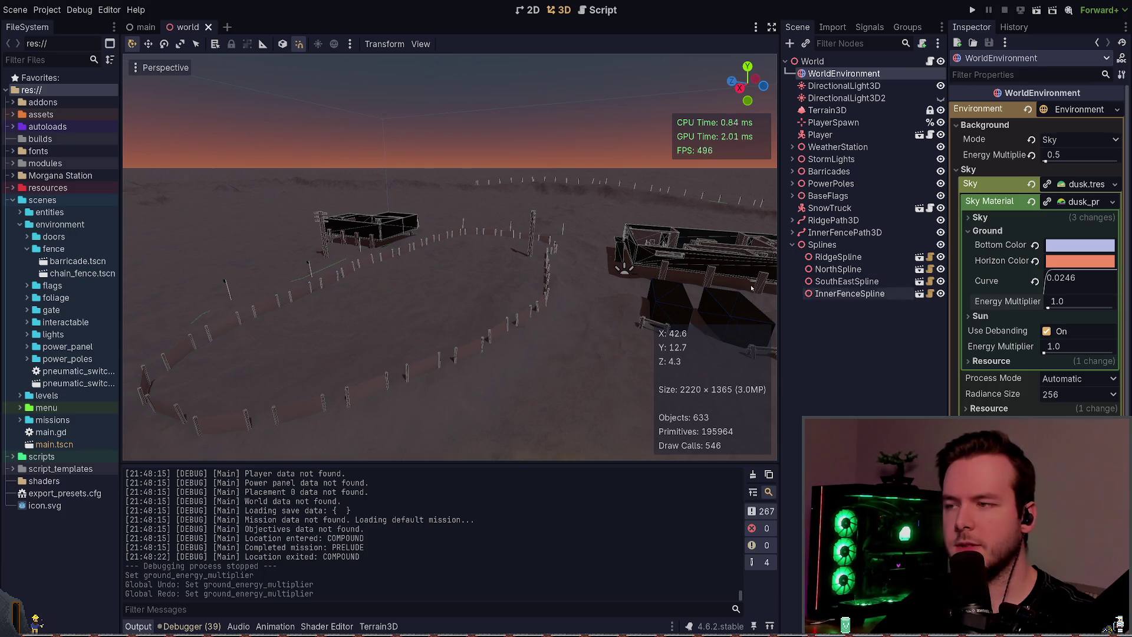
left_click(1078, 185)
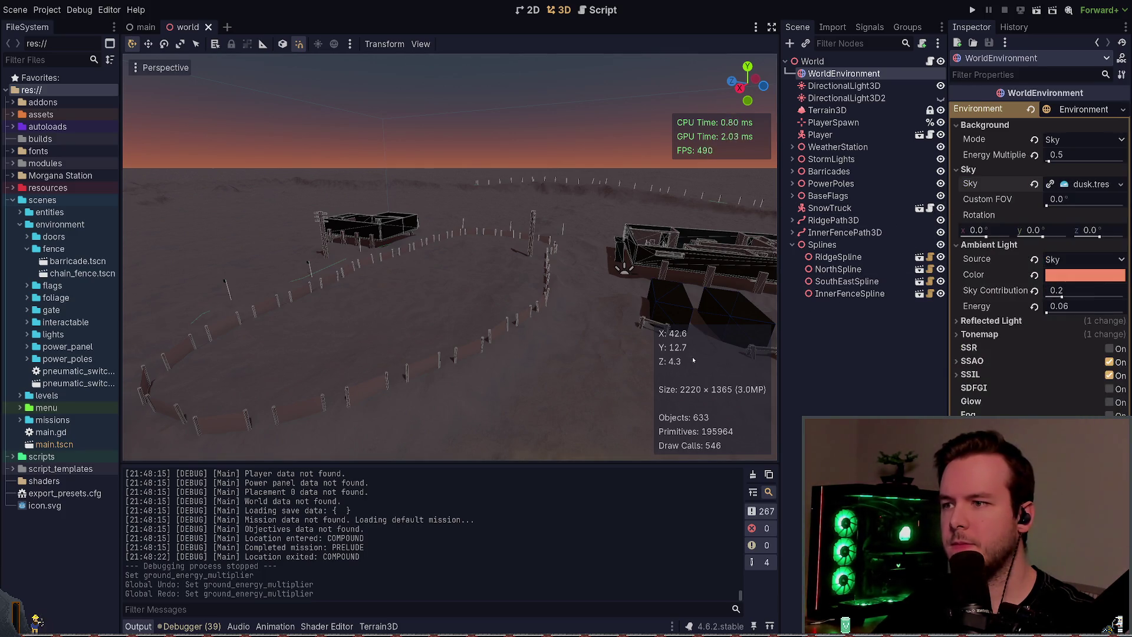
key("ctrl+s")
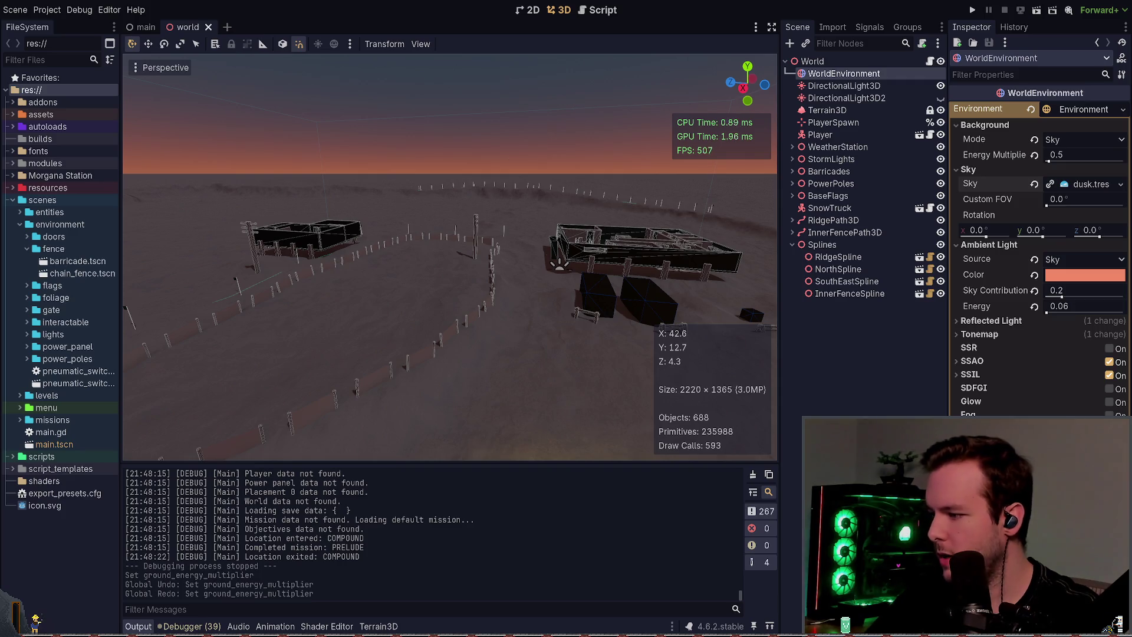
key("alt+Tab")
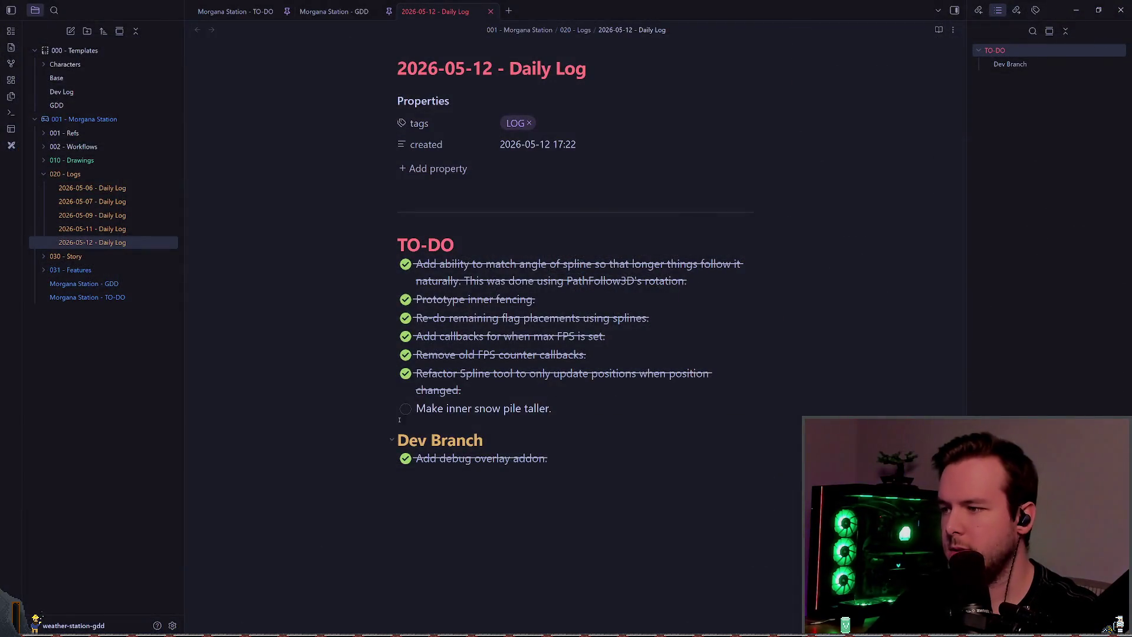
- Tick 'Make inner snow pile taller', then select TO-DO lines to review the completed list
left_click(404, 408)
left_click_drag(609, 458, 370, 263)
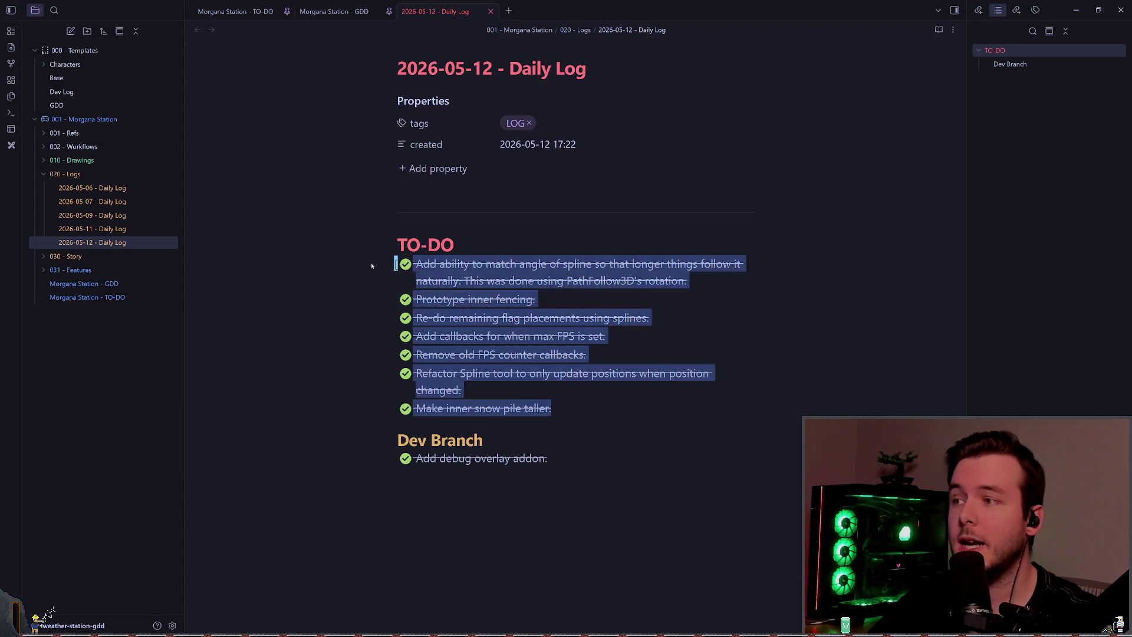
left_click(602, 440)
left_click(602, 406)
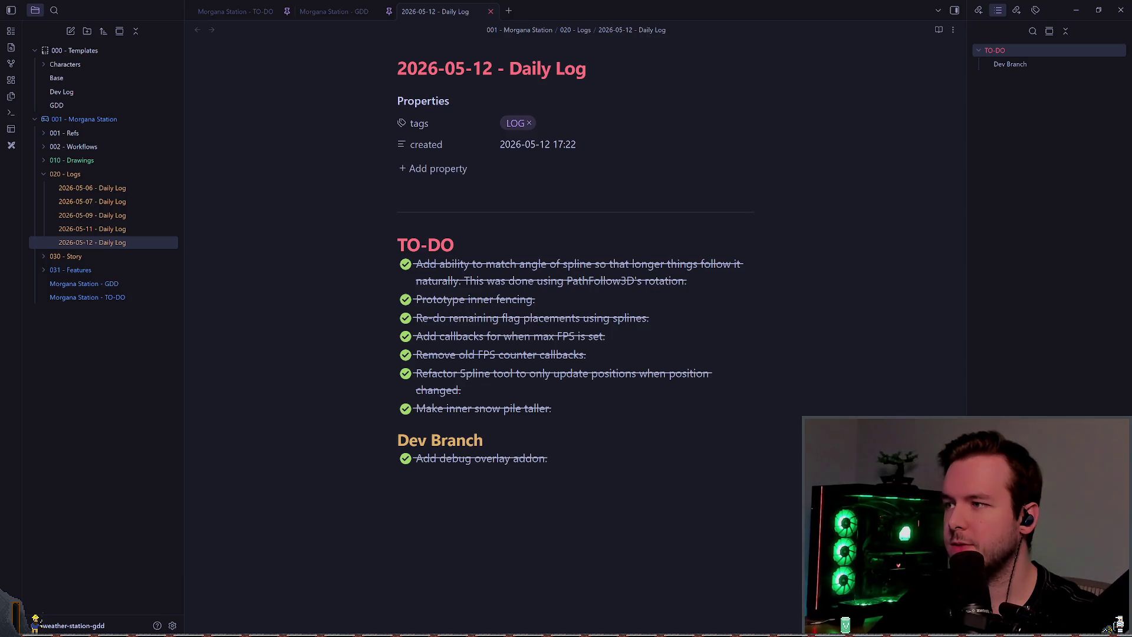
left_click_drag(568, 458, 315, 260)
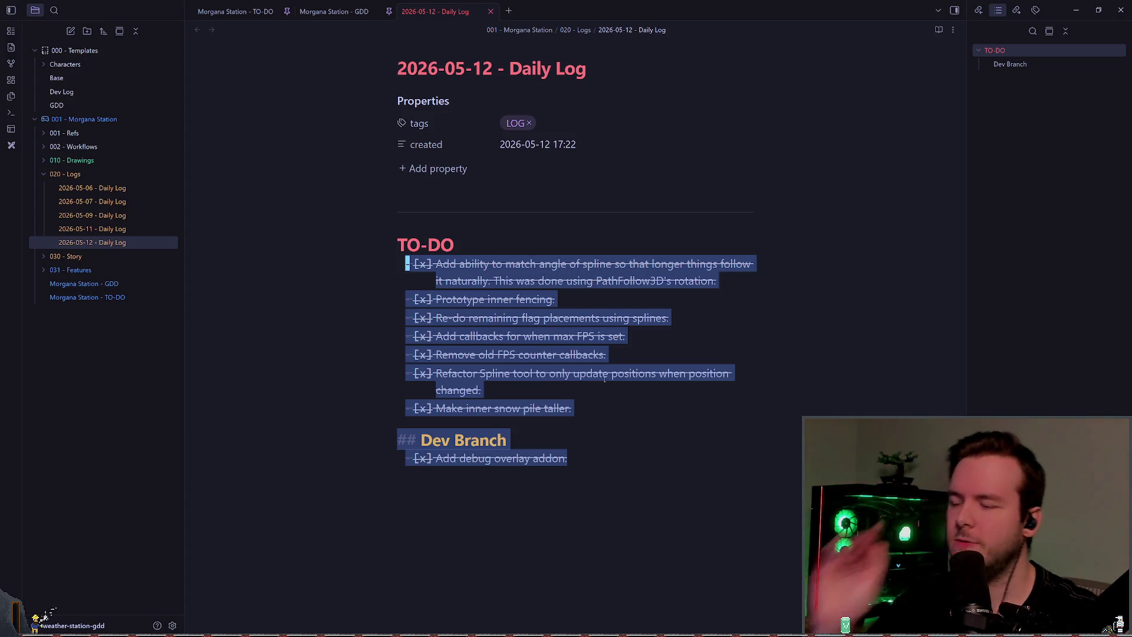
left_click(558, 434)
left_click_drag(558, 434, 348, 283)
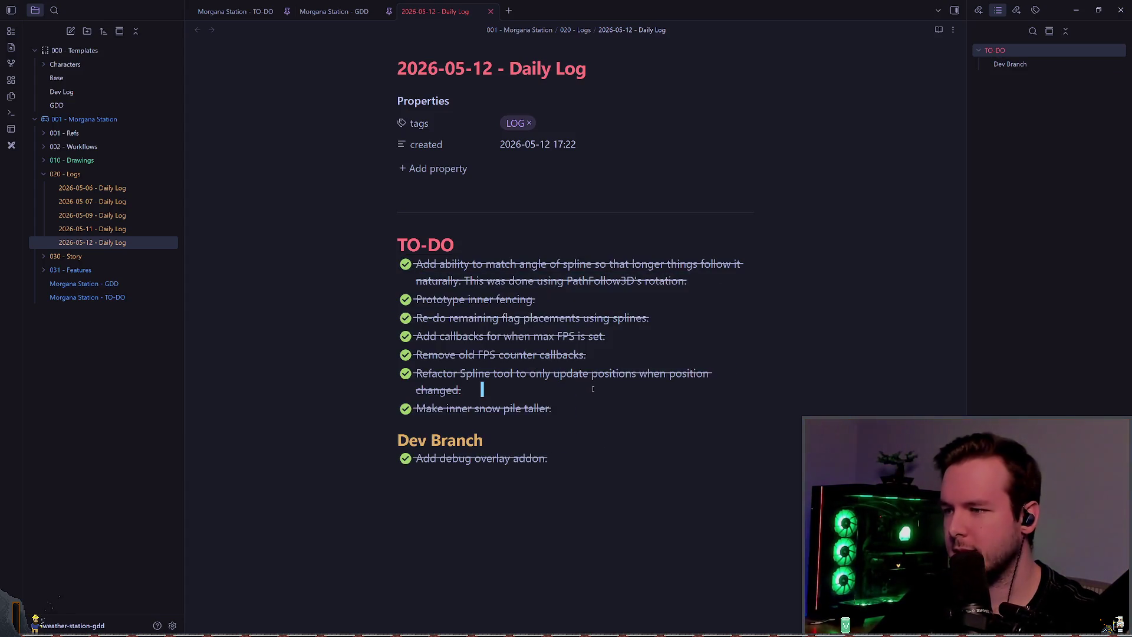
left_click_drag(555, 408, 303, 397)
left_click(608, 336)
mouse_move(637, 340)
left_mouse_down()
mouse_move(505, 319)
mouse_move(344, 352)
left_mouse_up()
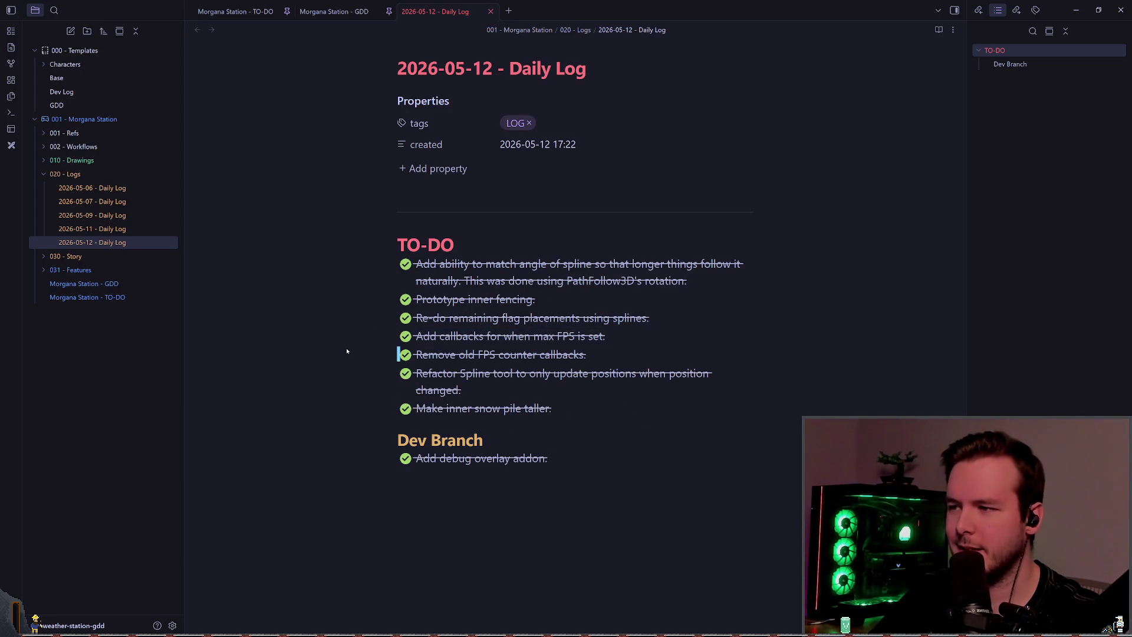
left_click(612, 356)
left_click_drag(626, 336, 413, 336)
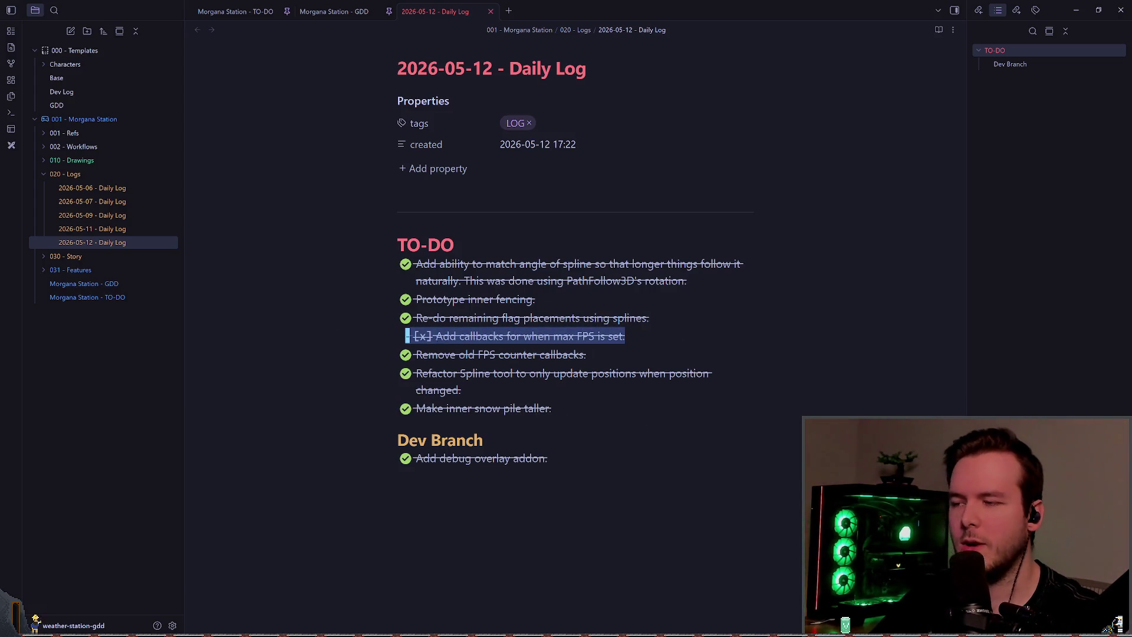